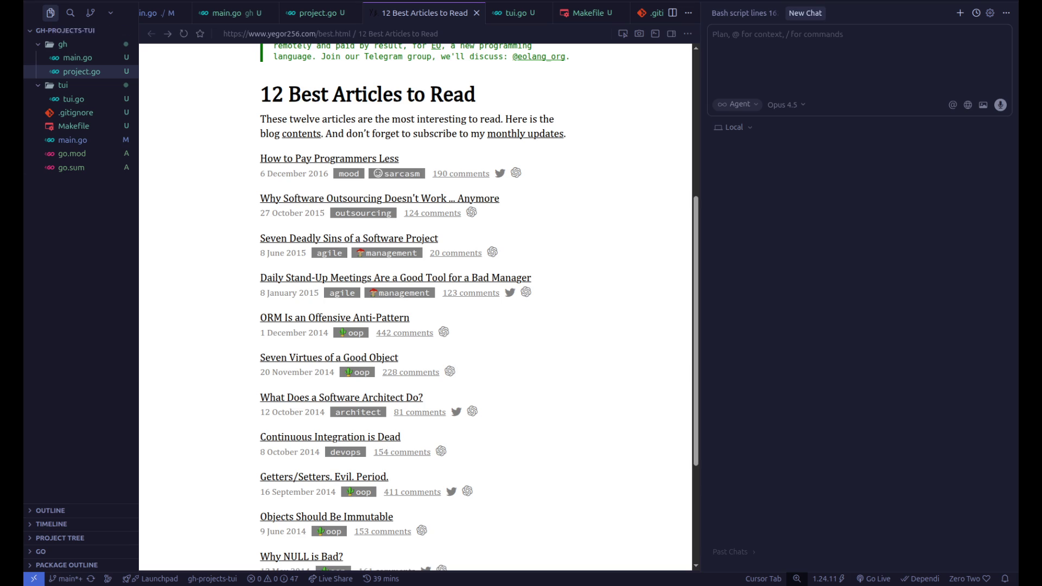
- Create a new file named halo.ts in the gh-projects-tui project
click(81, 31)
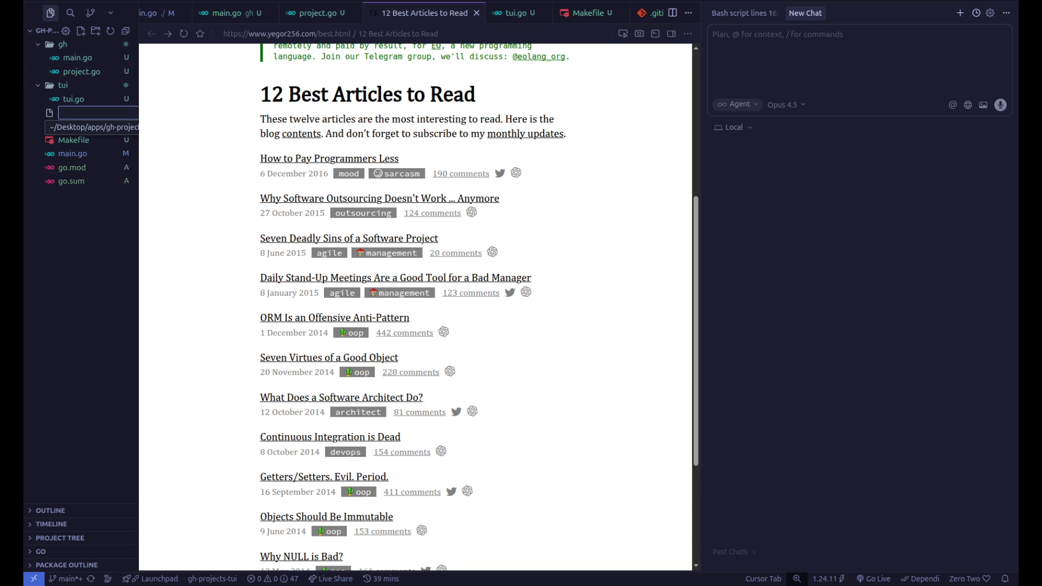
text(halo.ts)
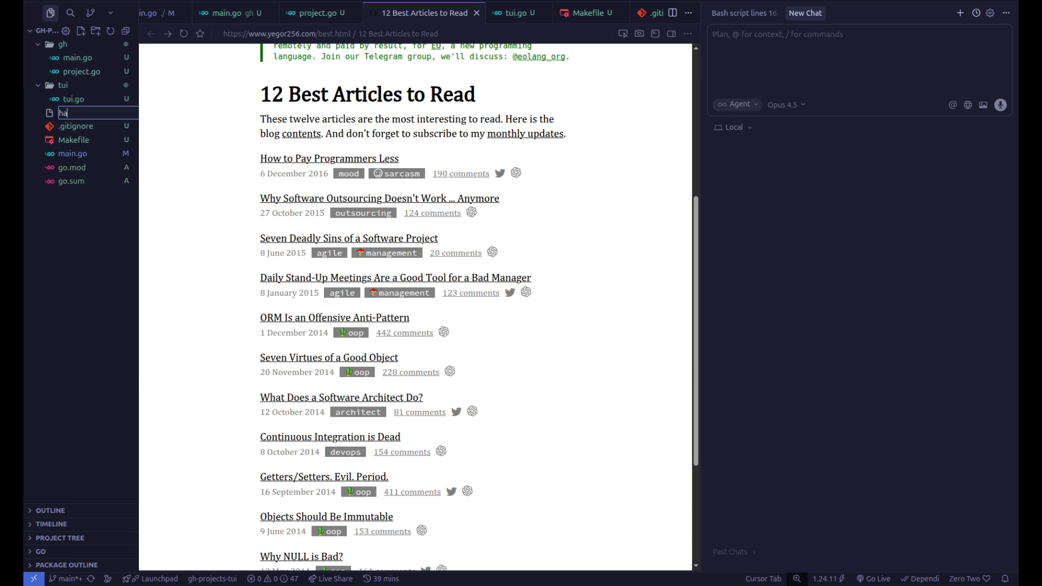
key(Return)
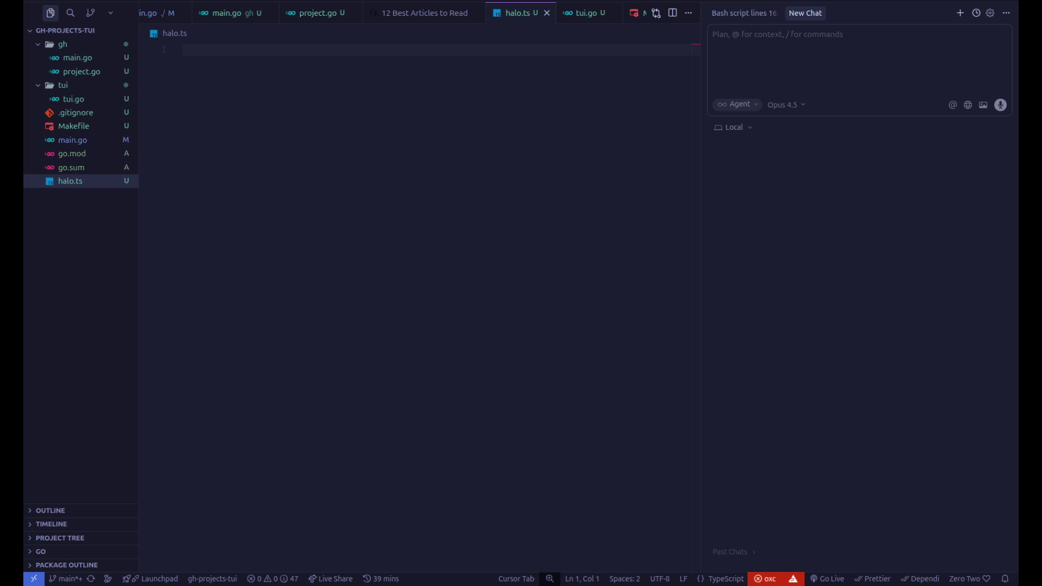
- Switch between the '12 Best Articles to Read' page and the empty halo.ts file
click(423, 12)
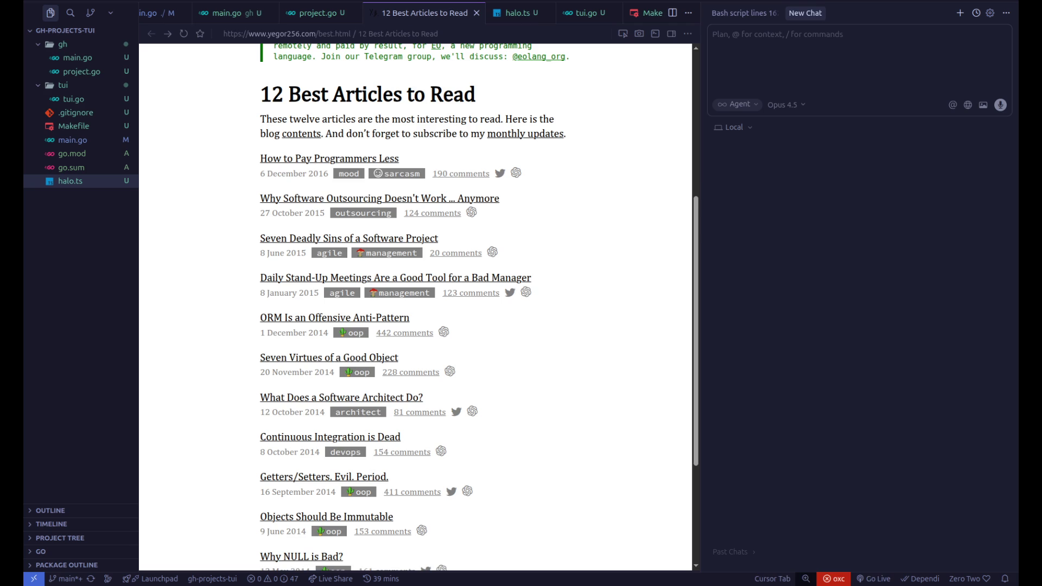
key(ctrl+Tab)
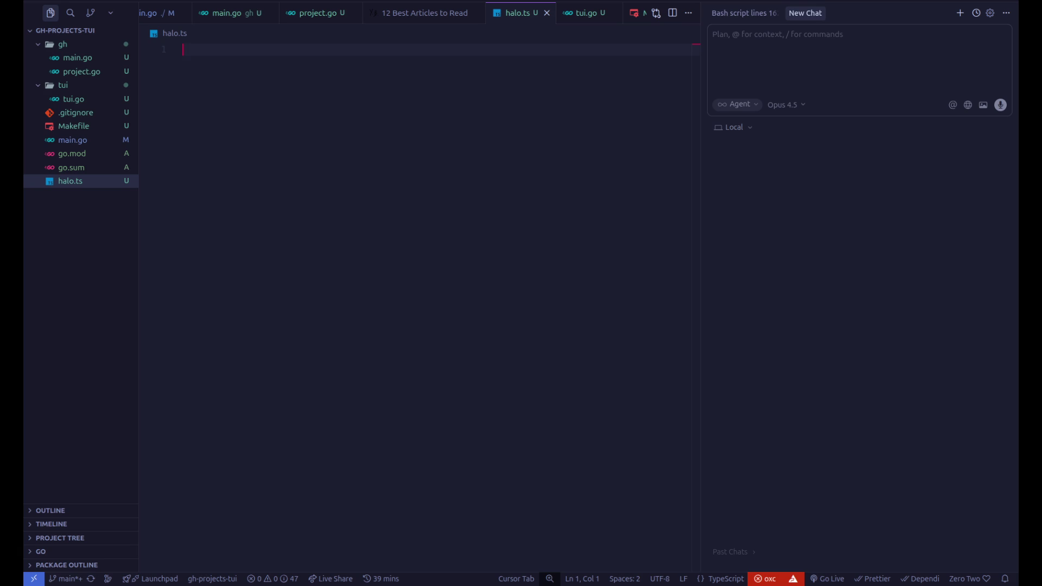
click(423, 13)
- Search the web for 'oop alan kay' from the built-in browser
click(397, 33)
text(oop alan kay)
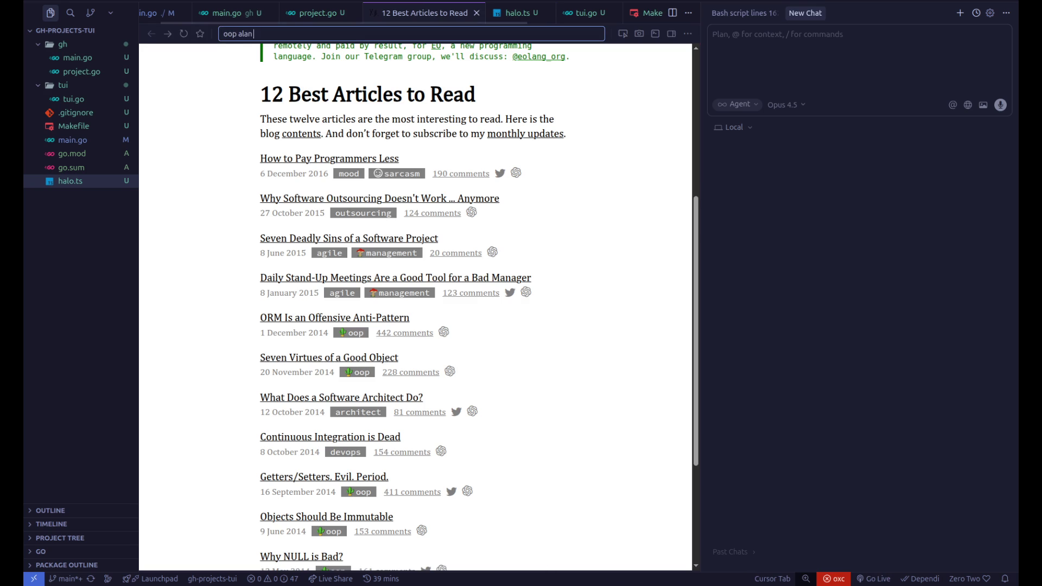
key(Return)
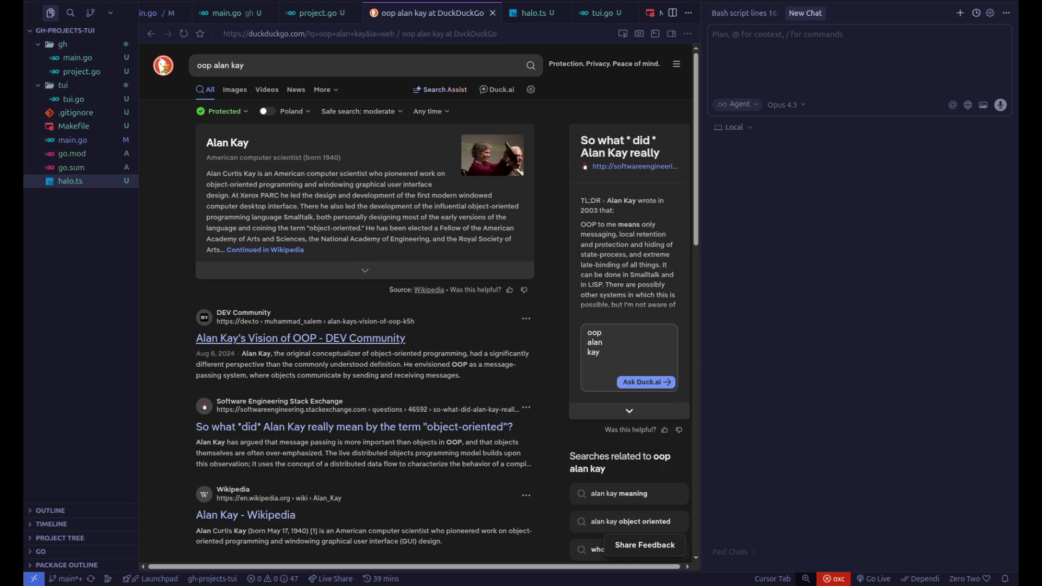
scroll(245, 514, down, 5)
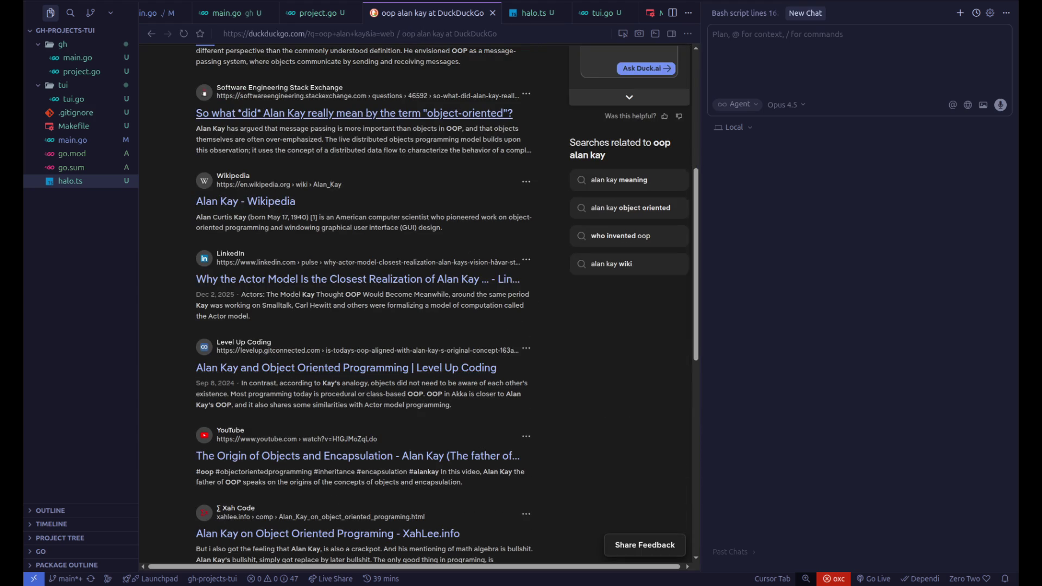
- Go to google.com and search for 'alan kay oop'
key(ctrl+l)
text(www.google.com)
key(Return)
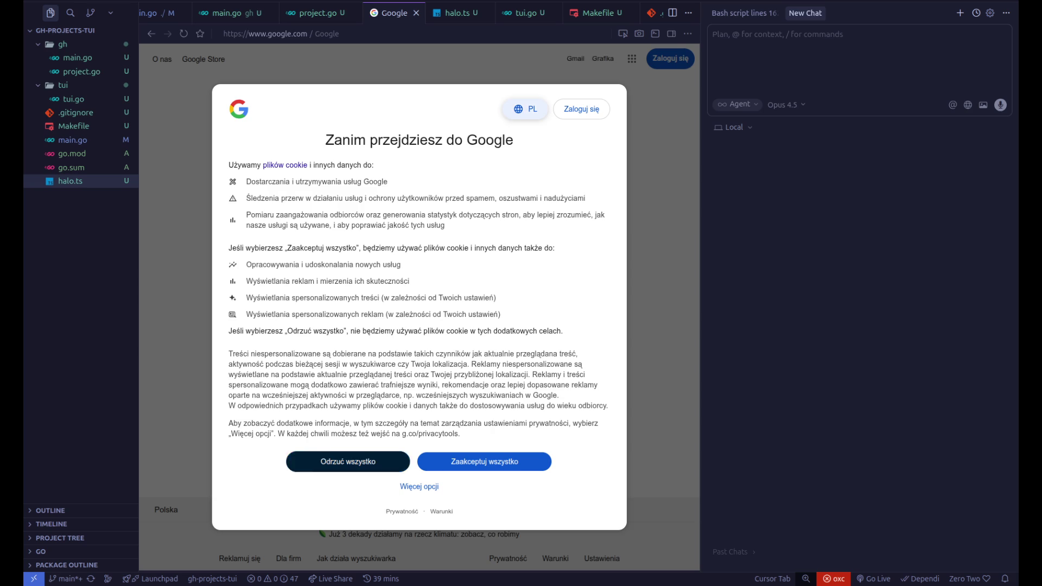
key(Escape)
text(alan kay oop)
key(Return)
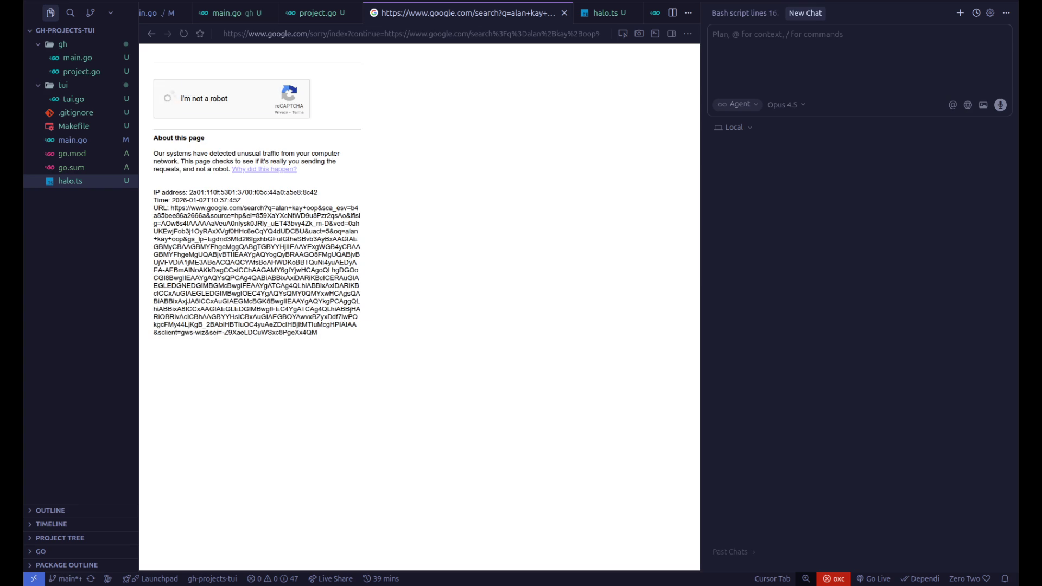
- Start the reCAPTCHA check and pick all the motorcycle squares
click(168, 98)
click(309, 290)
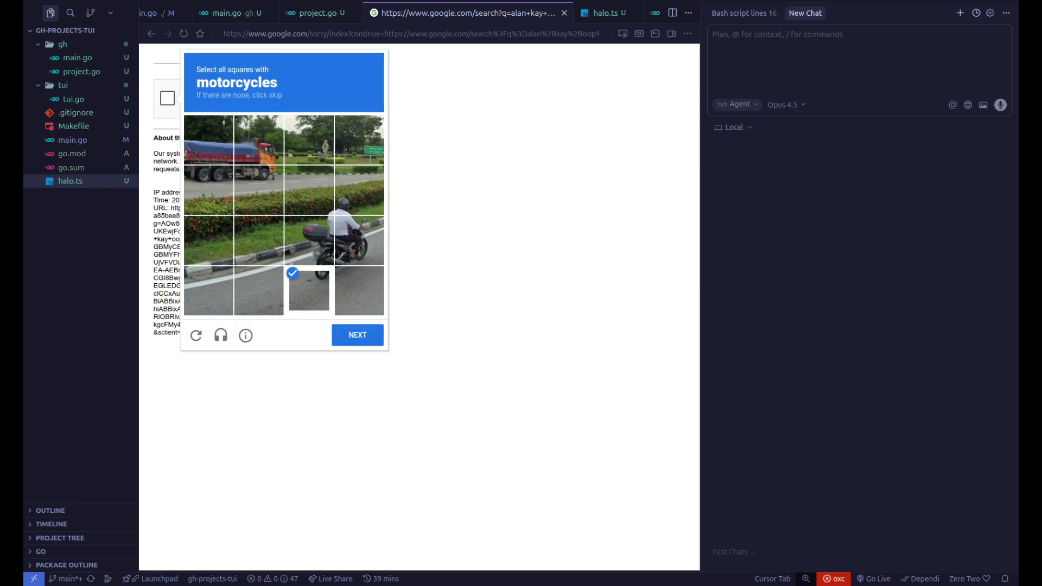
click(309, 240)
click(360, 189)
click(359, 190)
click(360, 240)
click(359, 290)
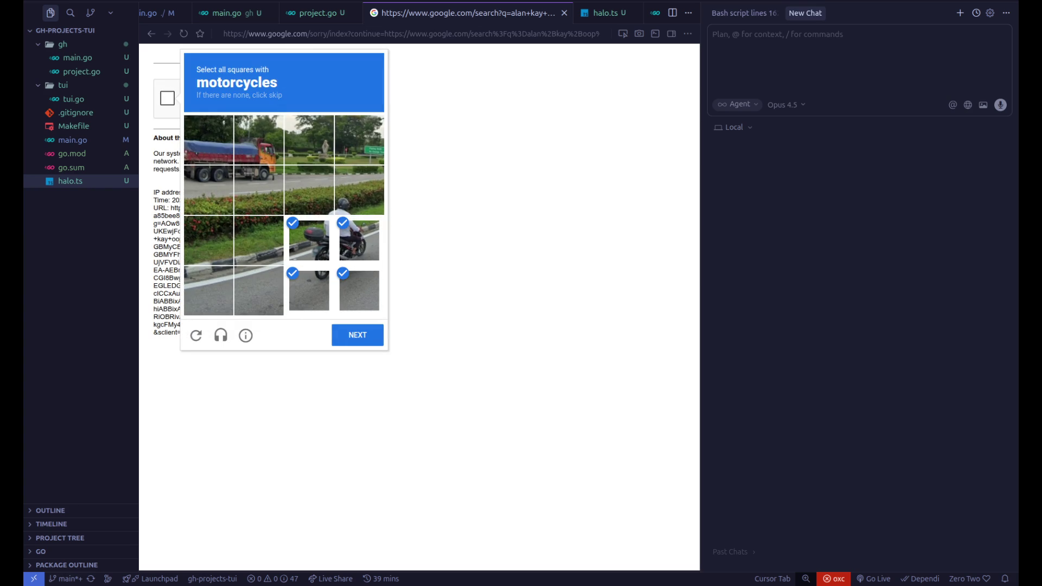
click(309, 190)
click(357, 335)
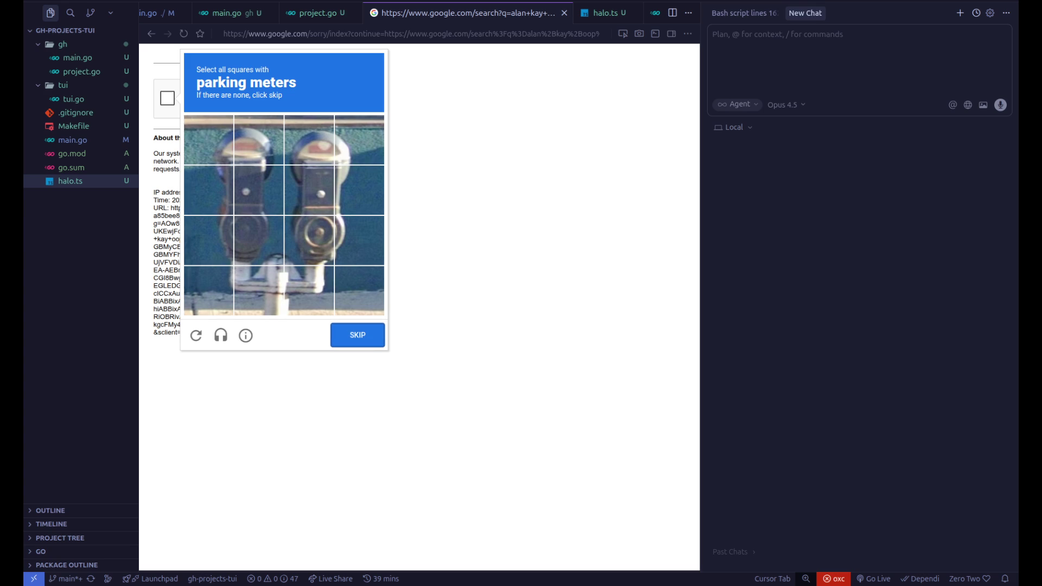
- Pick the parking meter squares and submit the reCAPTCHA to reach the results
click(309, 240)
click(260, 189)
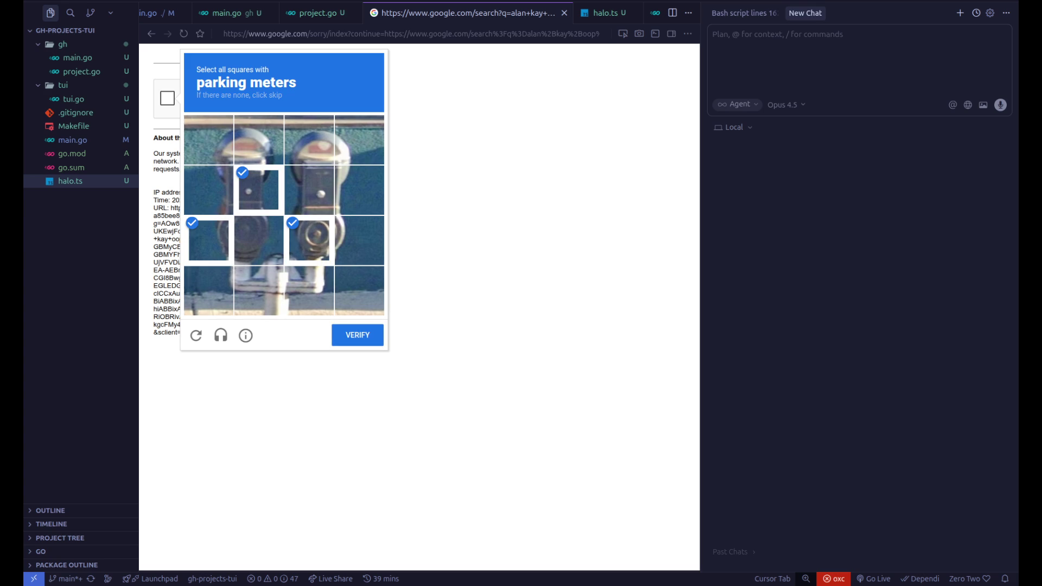
click(258, 239)
click(309, 189)
click(358, 335)
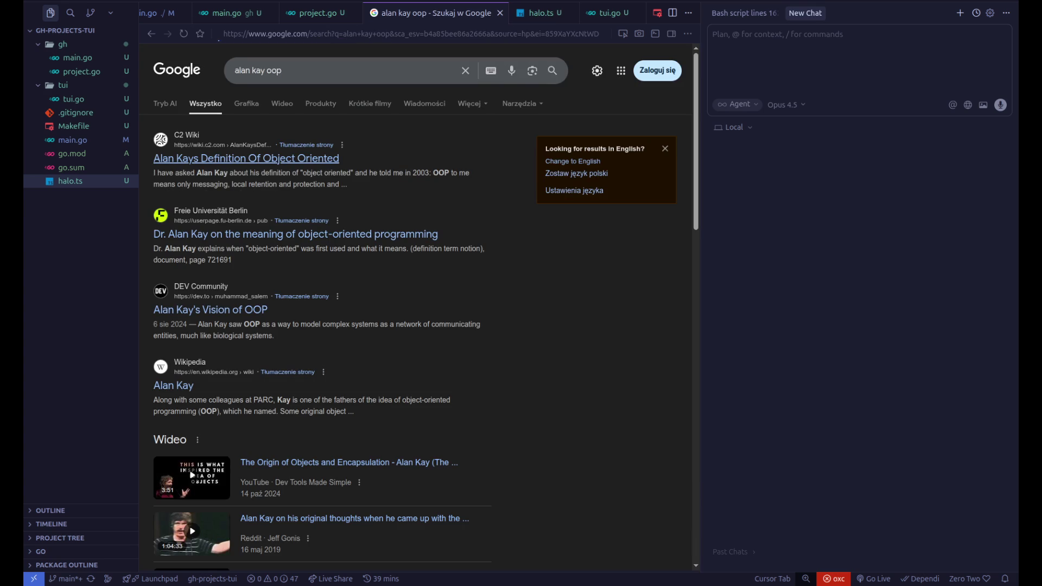
- Open the wiki.c2.com result on Kay's OOP definition and read through it
click(246, 158)
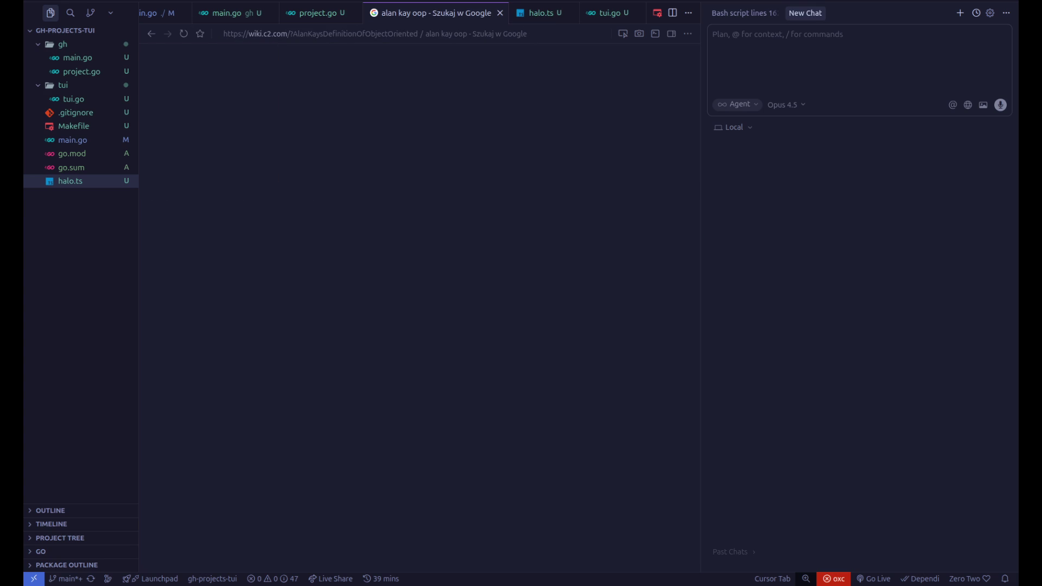
scroll(284, 307, down, 6)
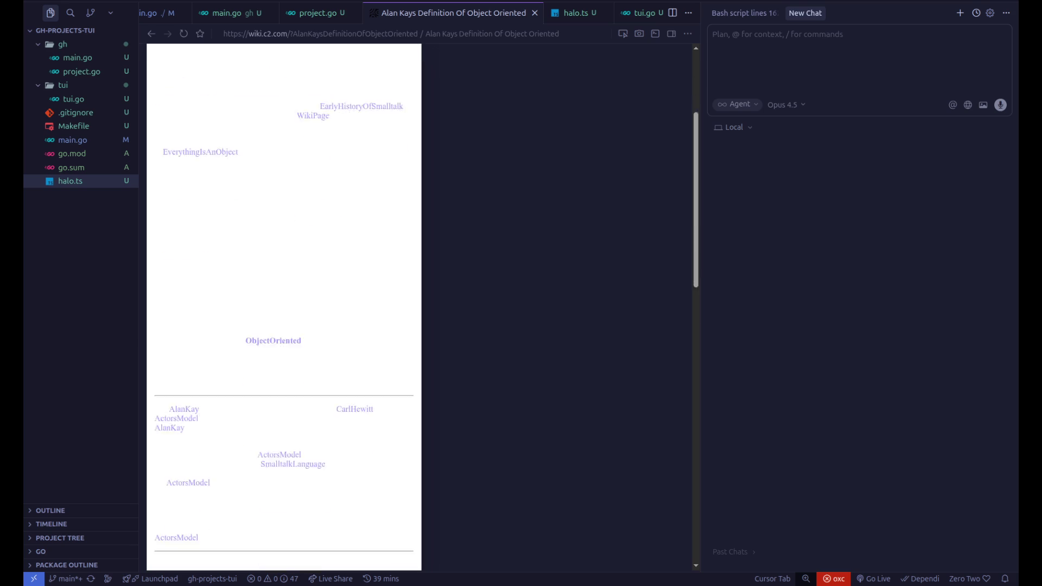
scroll(283, 307, down, 8)
scroll(284, 306, up, 14)
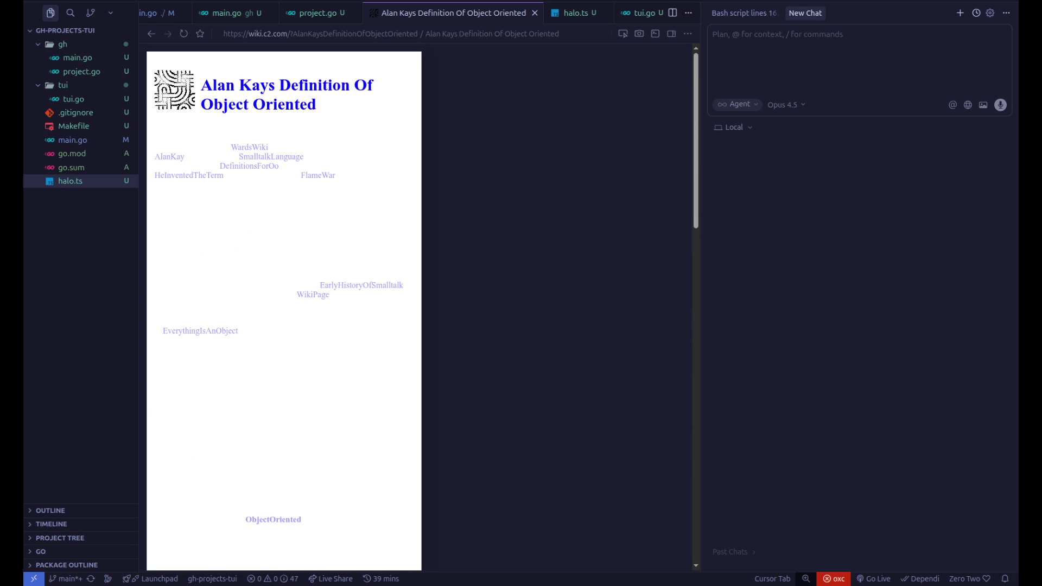
scroll(284, 306, down, 15)
key(ctrl+l)
key(BackSpace)
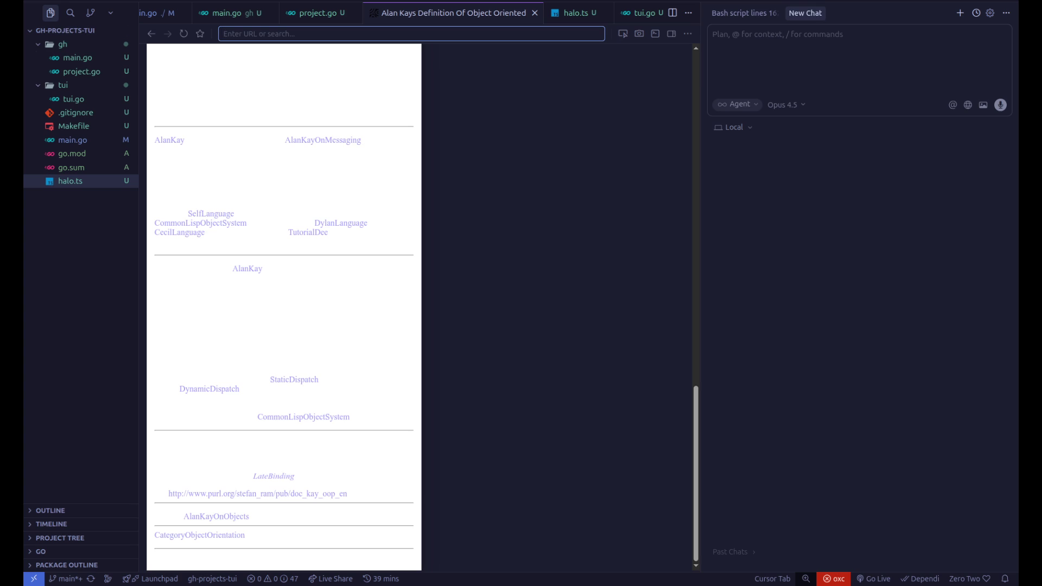
key(Escape)
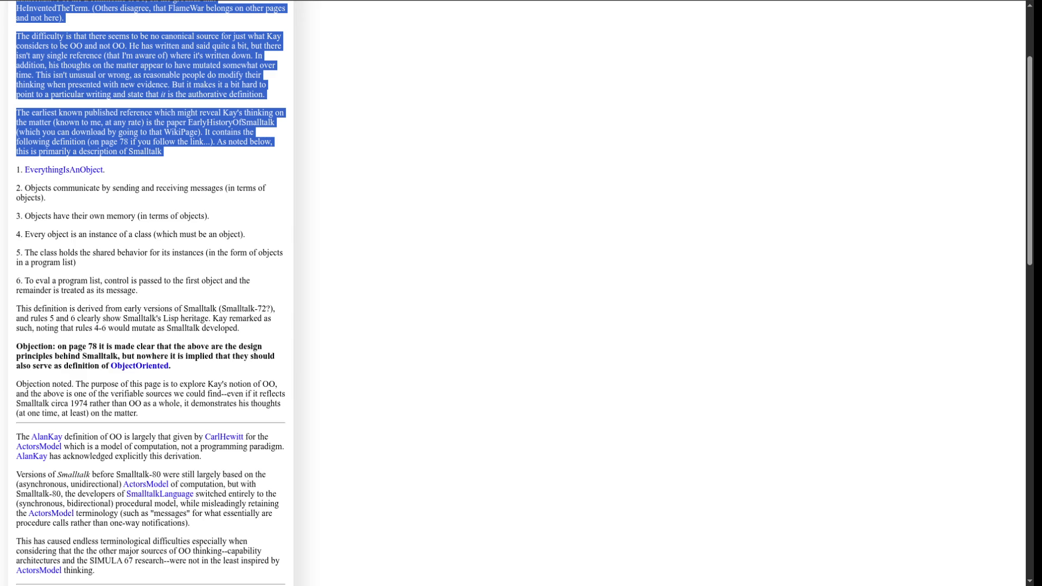
- Highlight Kay's rules 4 and 5, then scroll down to Budd's modified definition
drag(17, 234, 245, 234)
scroll(151, 293, down, 1)
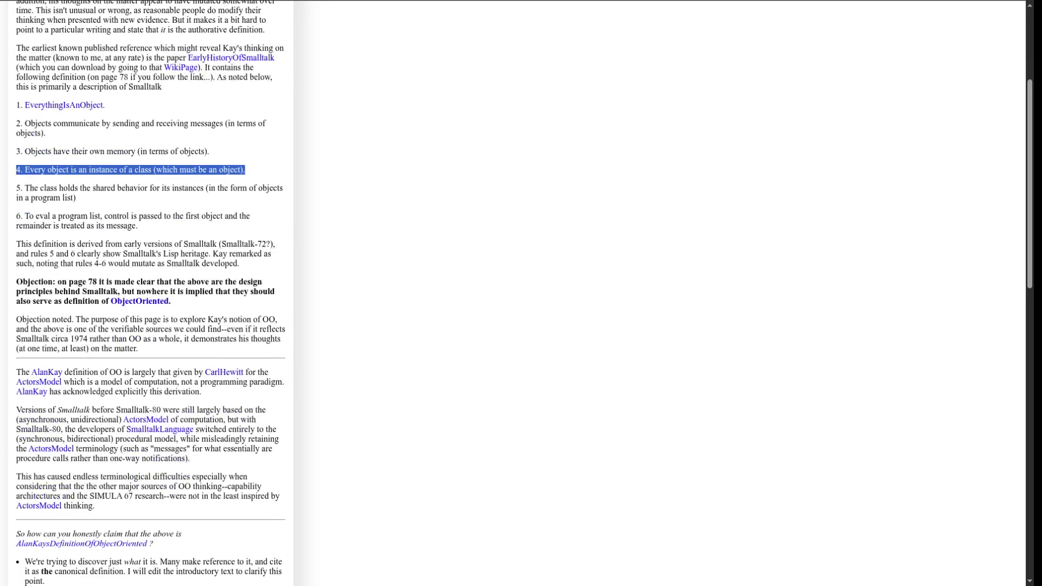
mouse_move(17, 188)
mouse_down()
mouse_move(168, 188)
mouse_move(76, 197)
mouse_up()
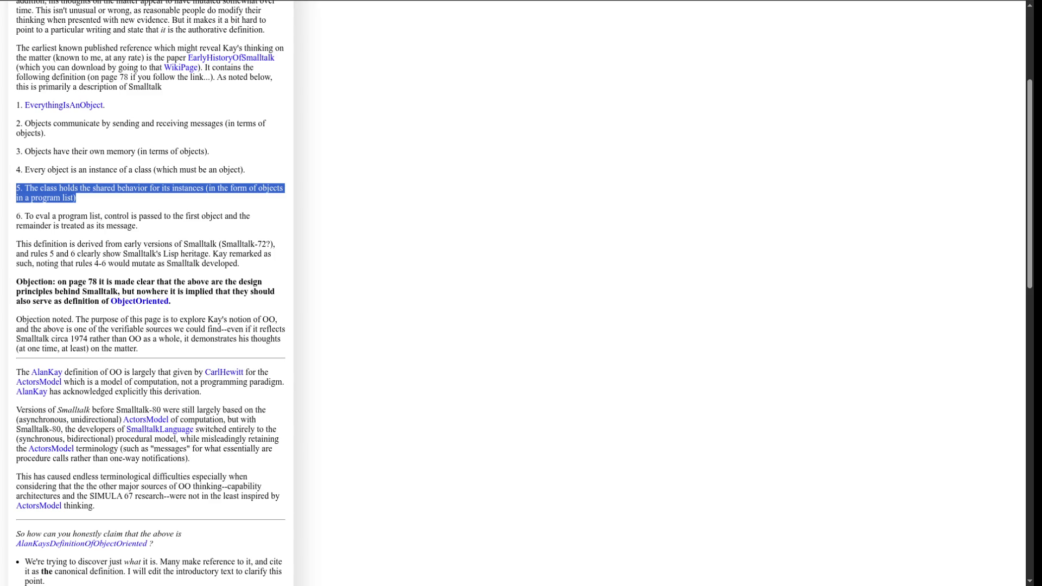
drag(16, 215, 140, 225)
scroll(140, 225, down, 1)
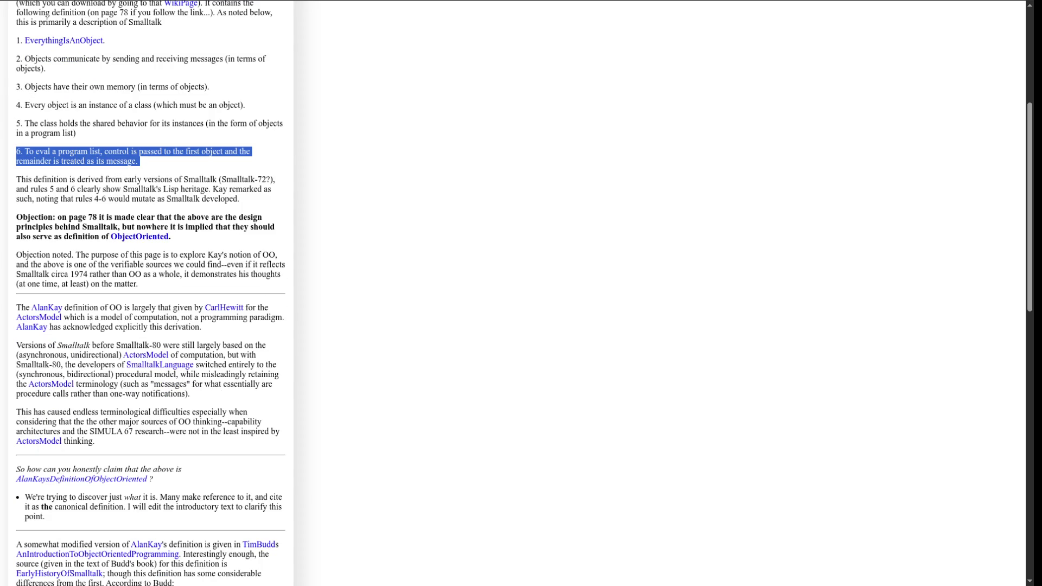
scroll(151, 293, down, 6)
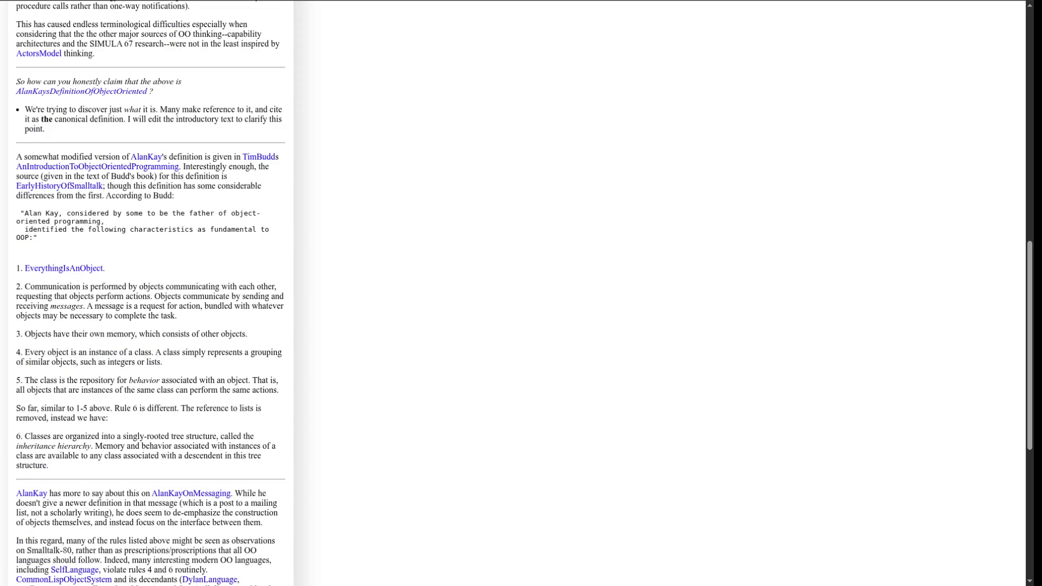
scroll(151, 292, down, 2)
drag(56, 326, 59, 326)
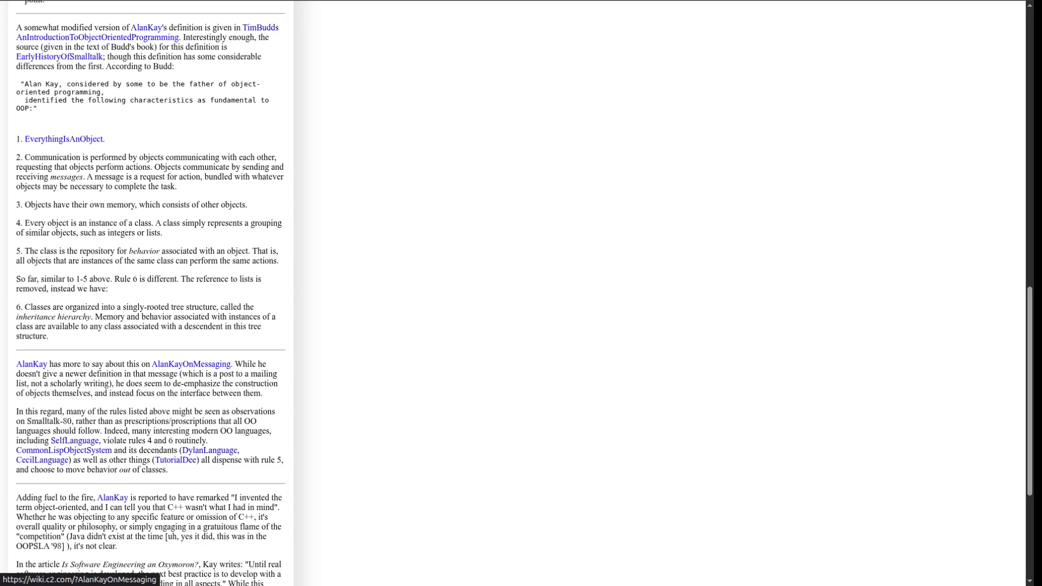
- Search Google for 'rob pike' in a new tab and open his Polish Wikipedia article
key(ctrl+t)
text(rob pi)
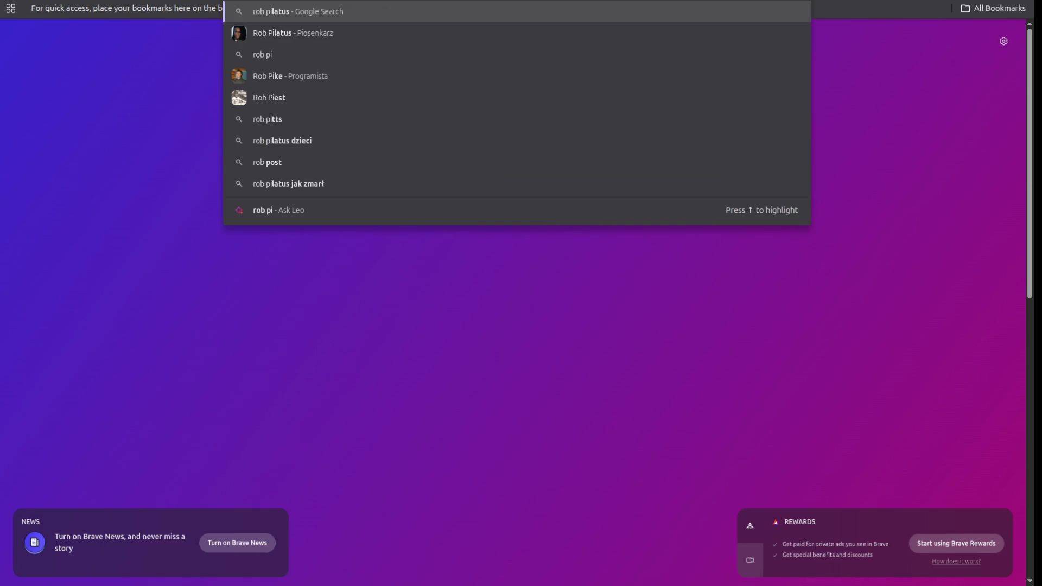
text(ke)
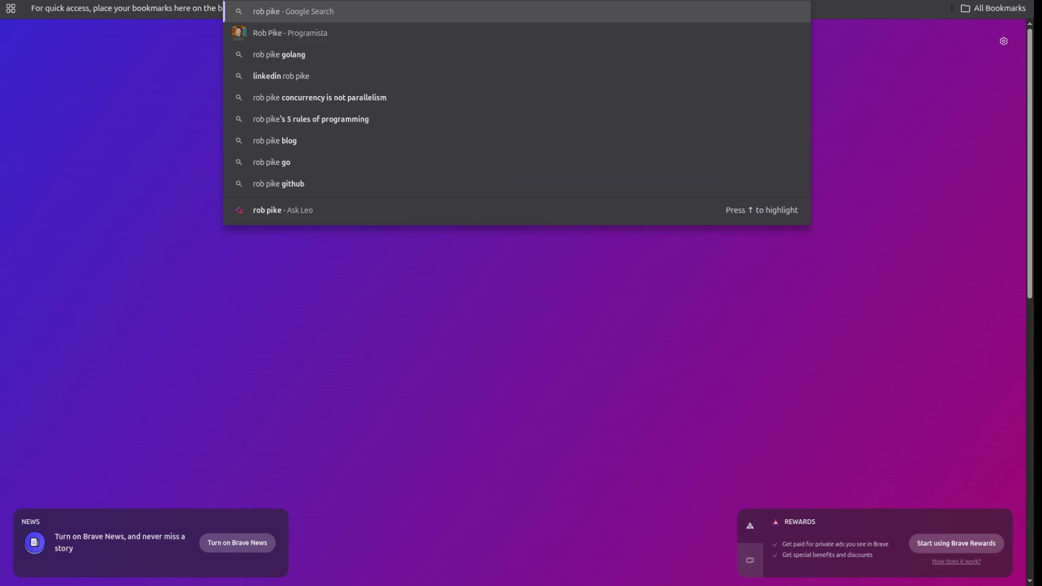
key(Down)
key(Return)
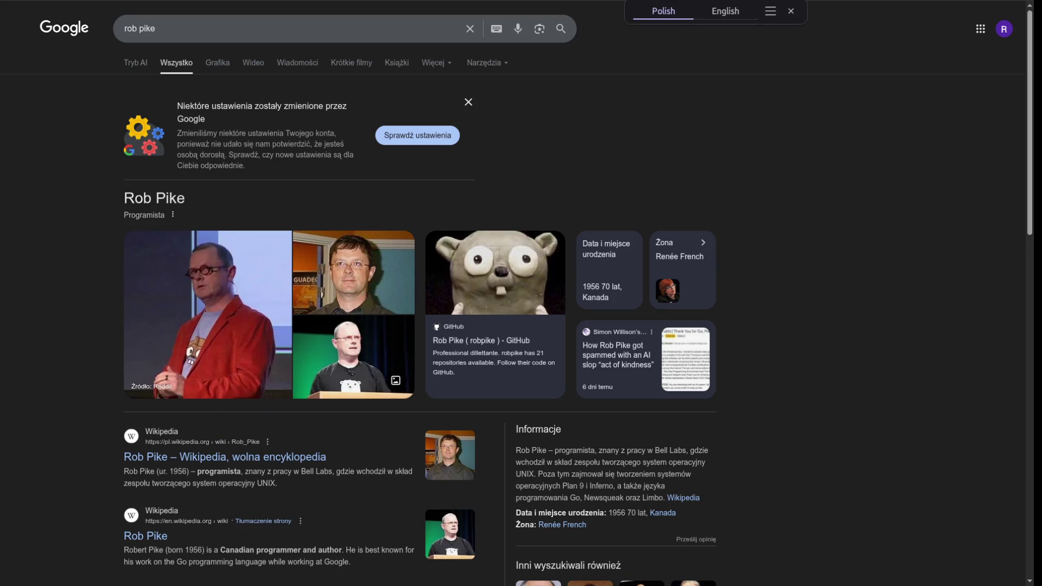
click(225, 456)
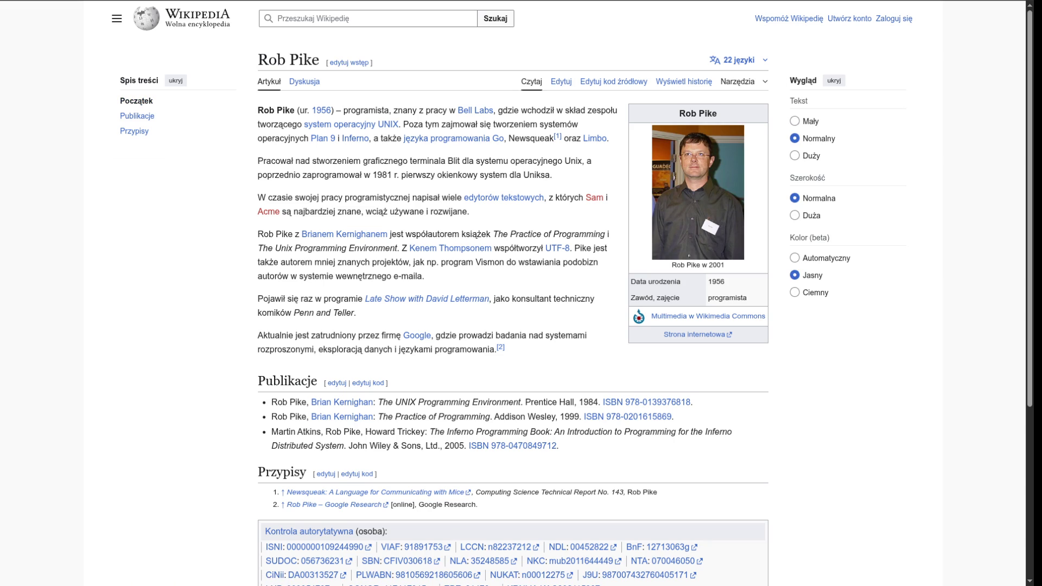
- Highlight part of the article's lead sentence, then begin a new-tab search for 'ken thomson'
mouse_move(619, 110)
mouse_down()
mouse_move(375, 125)
mouse_move(546, 110)
mouse_up()
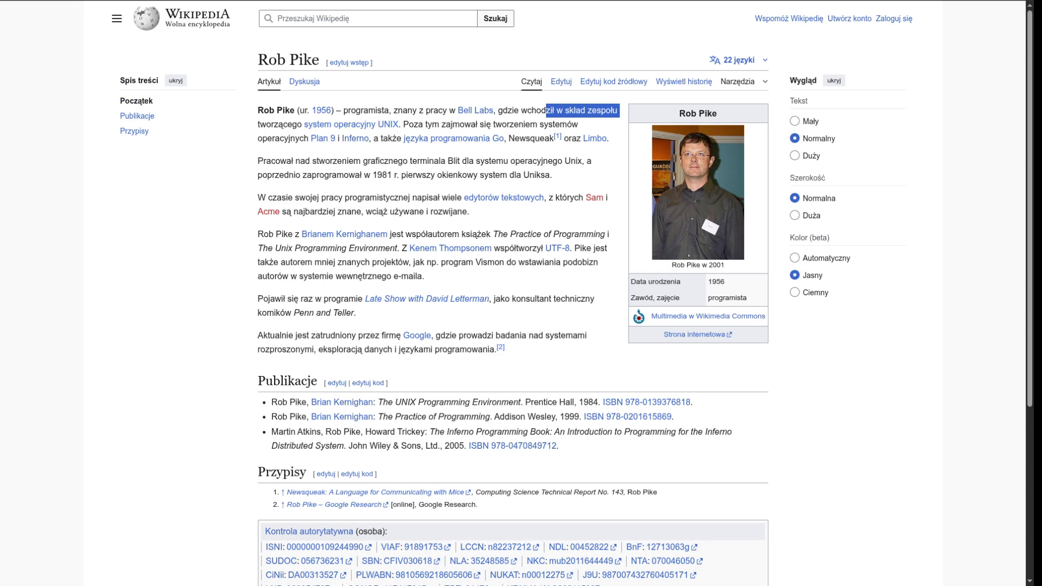
click(412, 239)
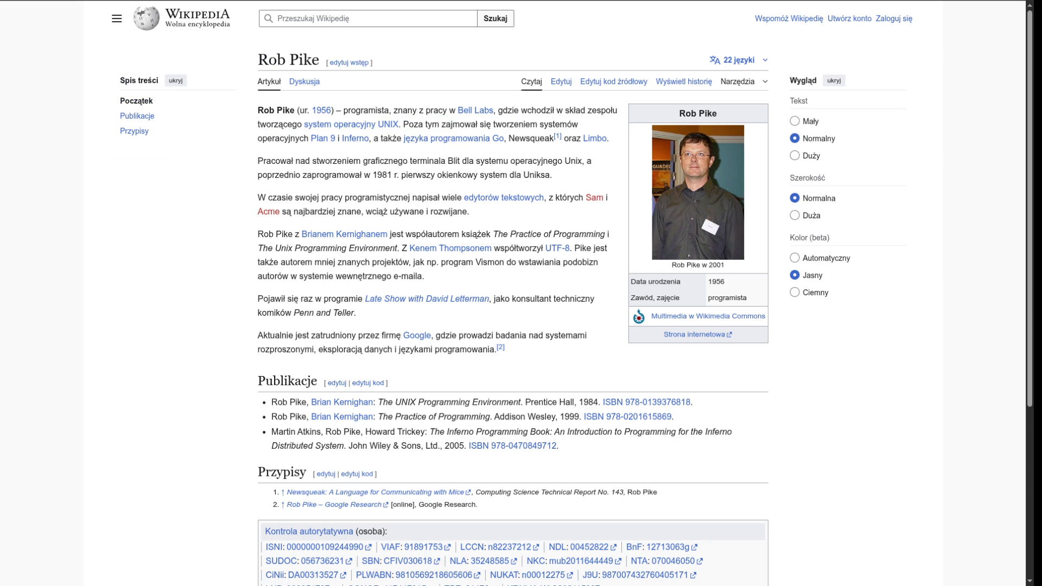
key(ctrl+t)
text(ken)
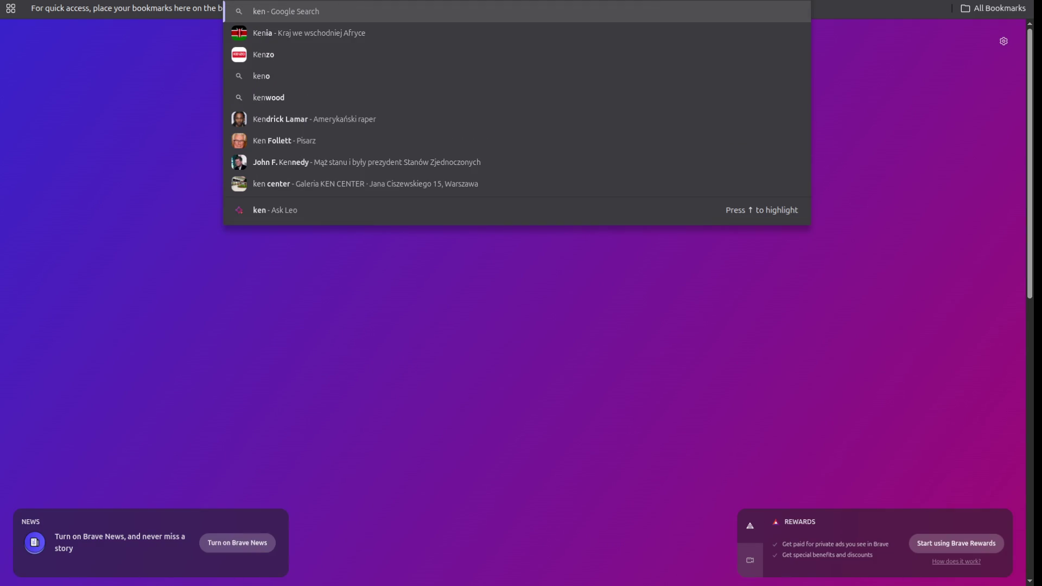
text( thomson)
- Choose the Ken Thompson suggestion, run the search, and open his Polish Wikipedia article
key(Down)
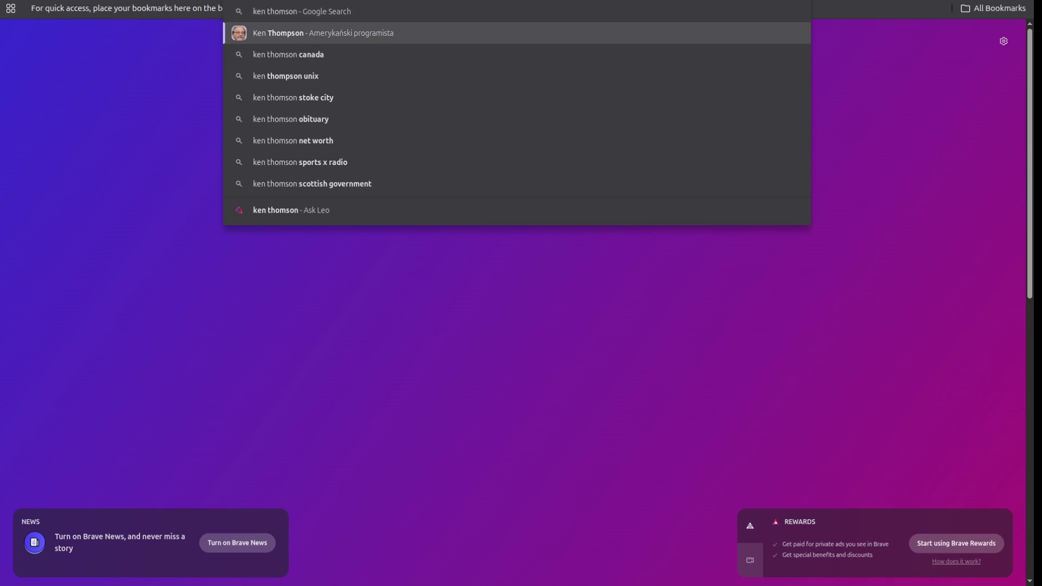
key(Return)
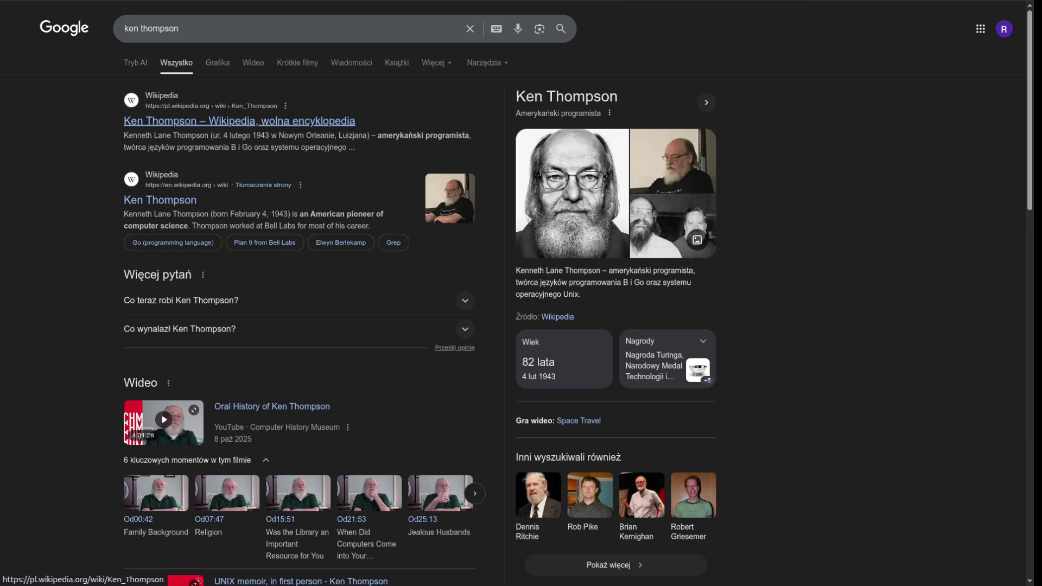
click(239, 121)
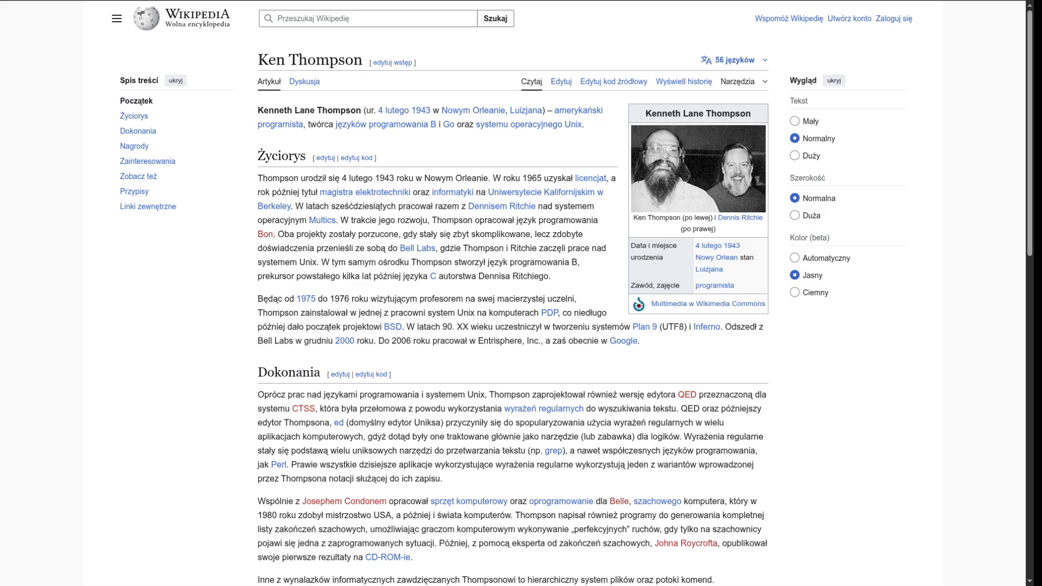
- Highlight the lead phrase about B, Go and Unix, then return to the Rob Pike article
drag(310, 124, 584, 124)
key(ctrl+Tab)
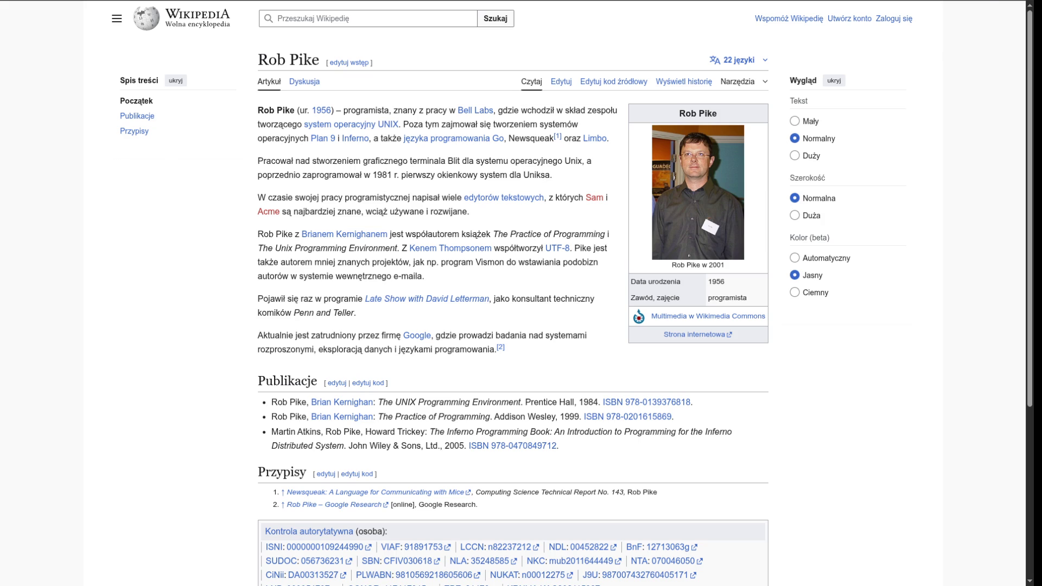
- Follow the Go language link, then the Robert Griesemer link in the Go article
click(477, 137)
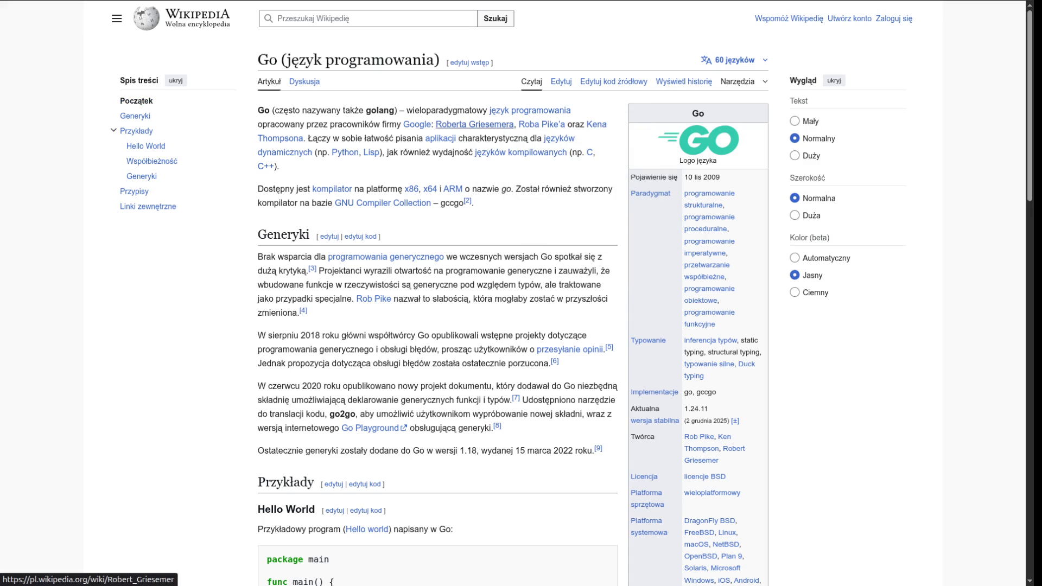
click(475, 124)
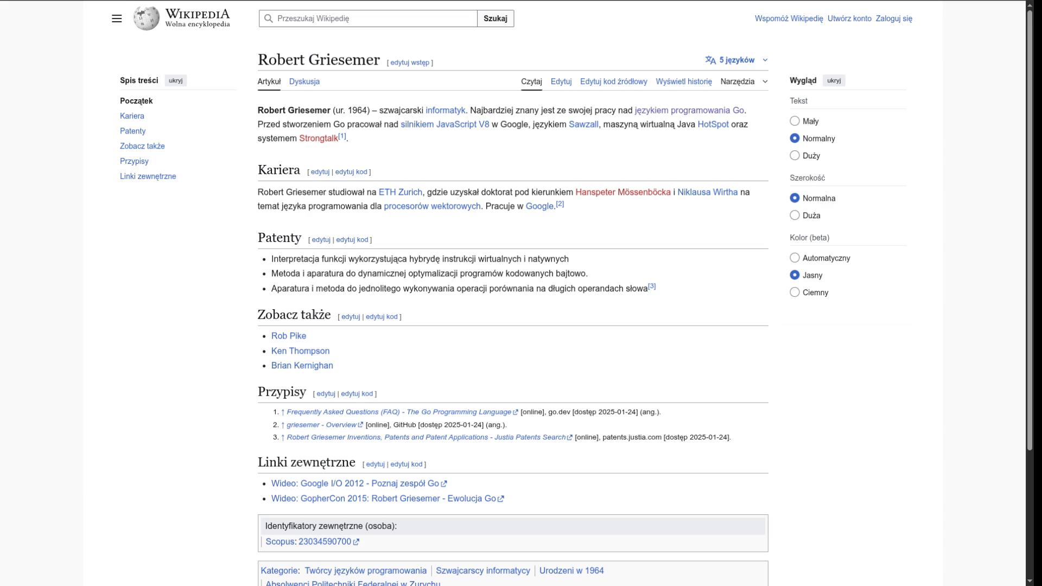
- Select Griesemer's opening paragraph and type 'kay' as a new web search
drag(348, 138, 269, 110)
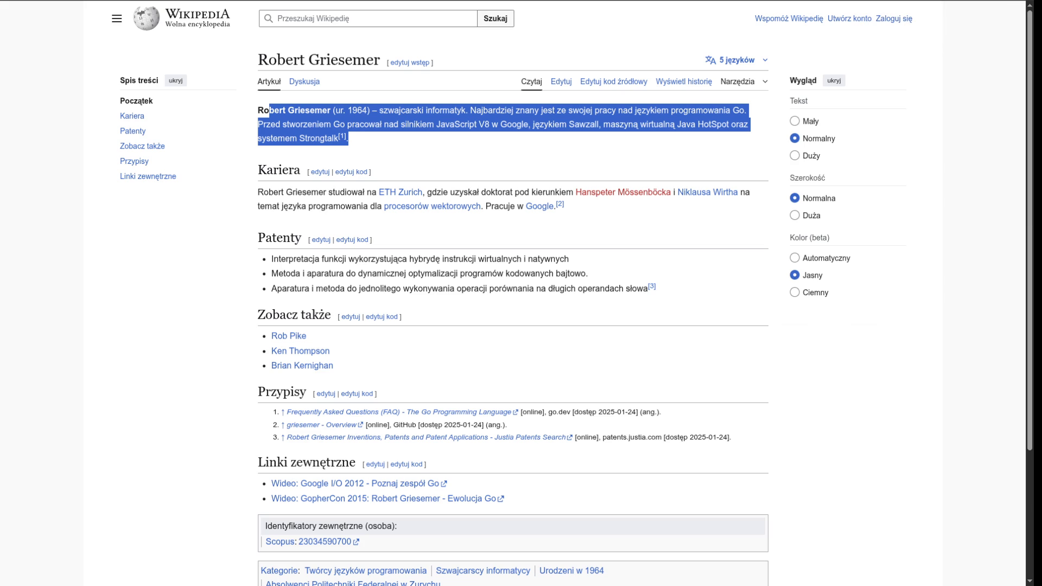
text(kay)
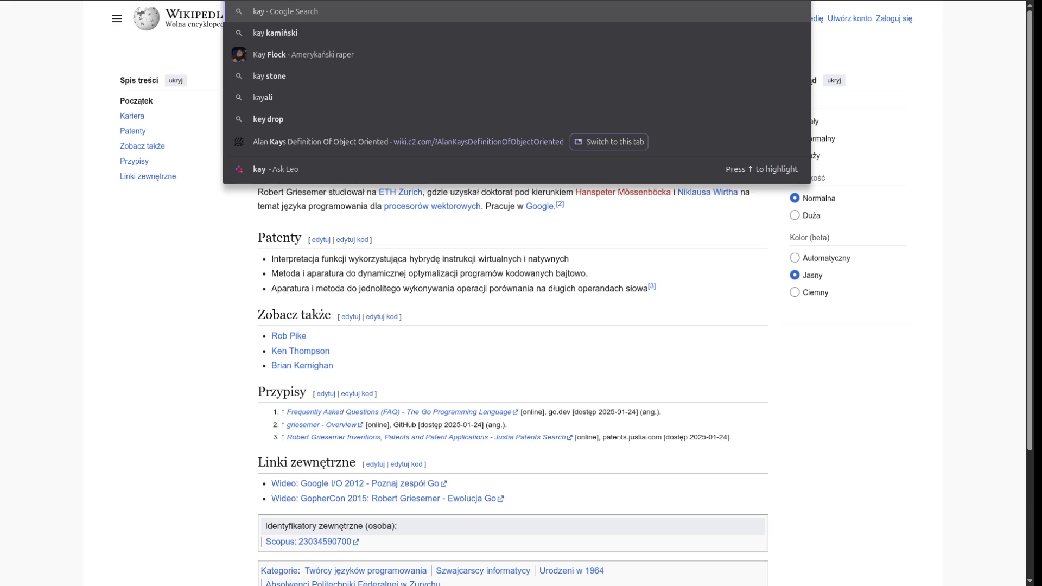
- Replace 'kay' with 'a' in the address bar, then dismiss the suggestion dropdown
key(BackSpace)
key(BackSpace)
key(BackSpace)
text(a)
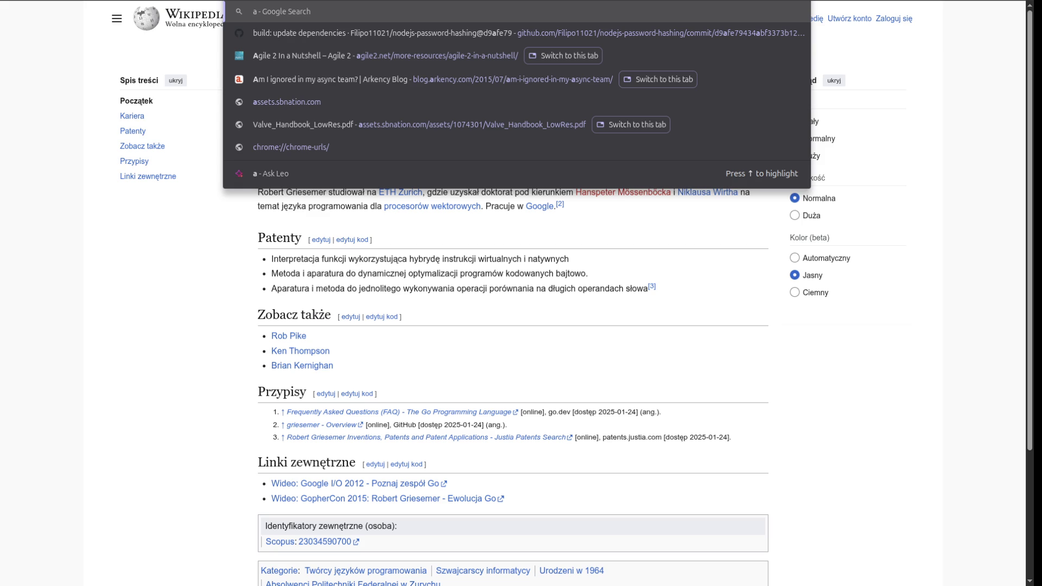
key(Escape)
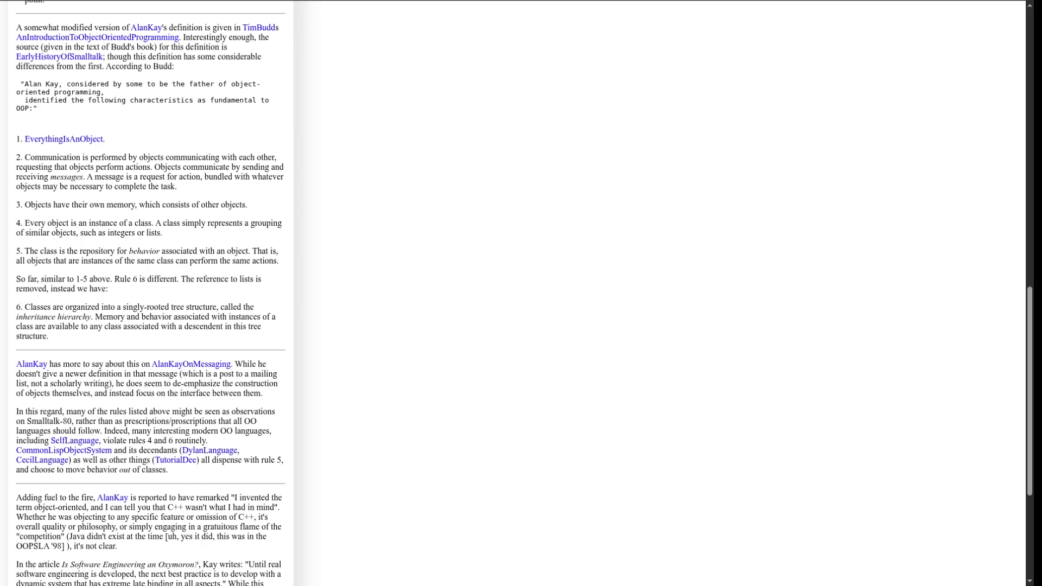
- Select rule 6 about the class inheritance hierarchy on the c2 wiki page
mouse_move(48, 336)
mouse_down()
mouse_move(81, 326)
mouse_move(16, 307)
mouse_up()
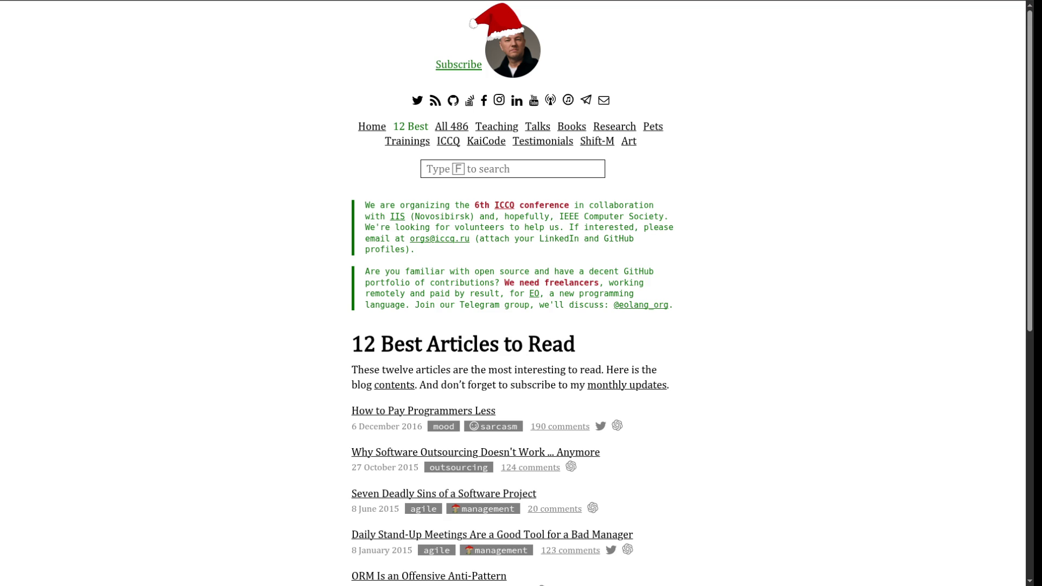
- Scroll down the yegor256 blog's '12 Best Articles to Read' list
scroll(521, 293, down, 7)
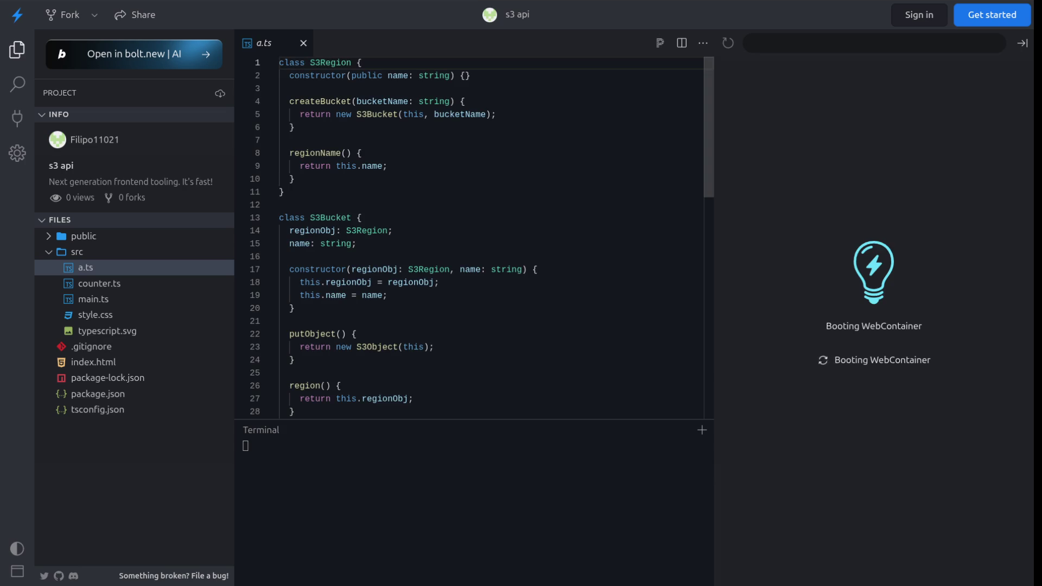
- Enlarge the a.ts editor pane to review the S3Region, S3Bucket and S3Object code
drag(474, 419, 474, 565)
scroll(472, 309, down, 3)
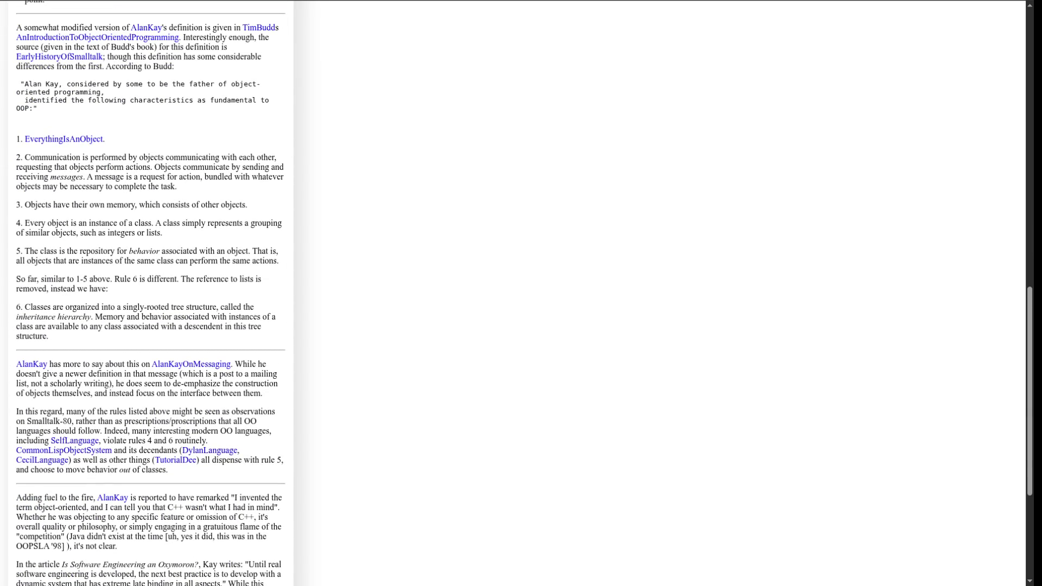
mouse_move(106, 140)
mouse_down()
mouse_move(17, 140)
mouse_move(16, 26)
mouse_up()
click(163, 124)
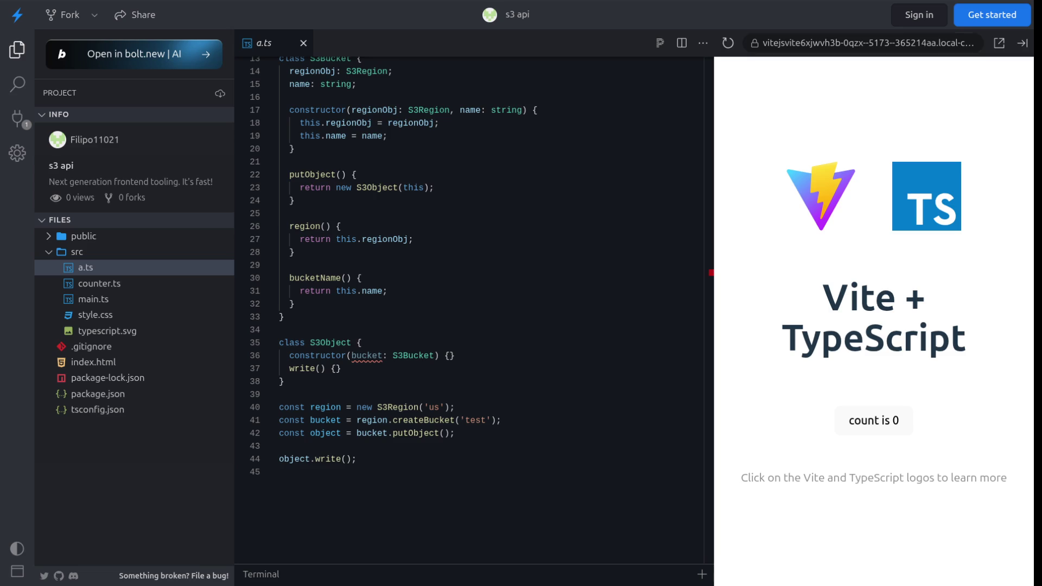
scroll(472, 310, up, 4)
scroll(472, 310, down, 6)
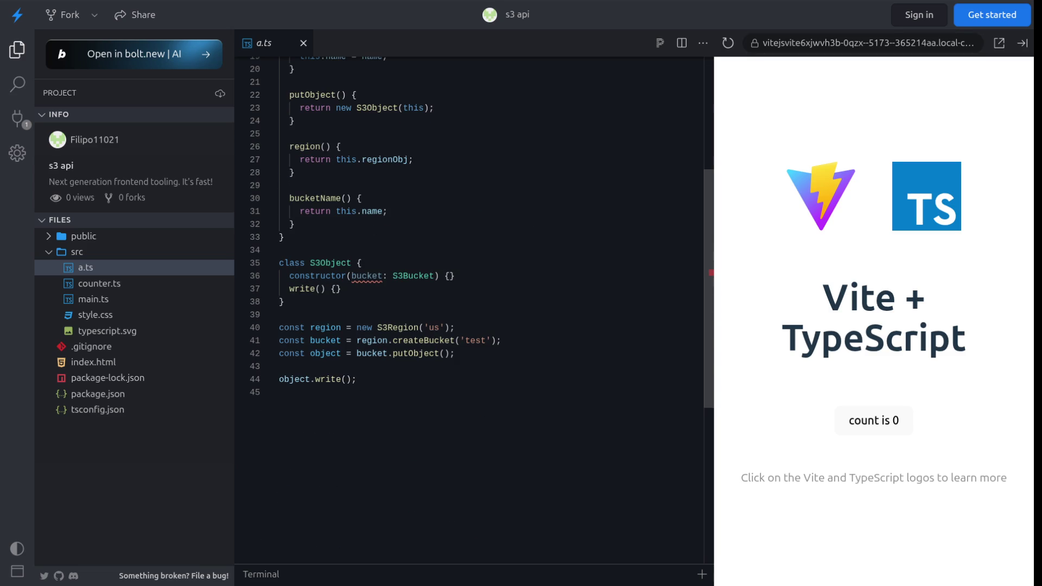
drag(454, 327, 278, 327)
drag(501, 341, 279, 340)
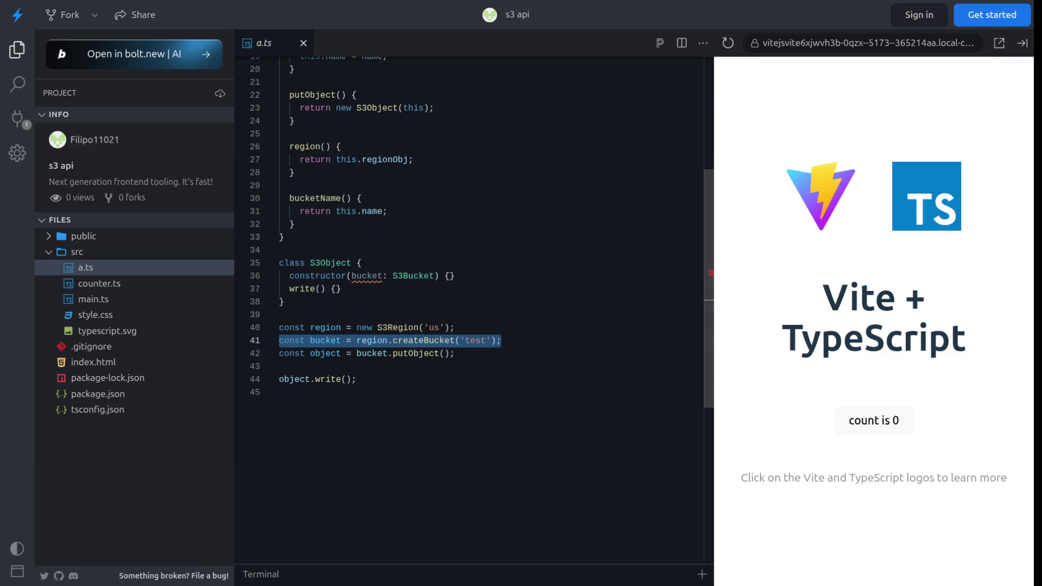
drag(455, 354, 279, 353)
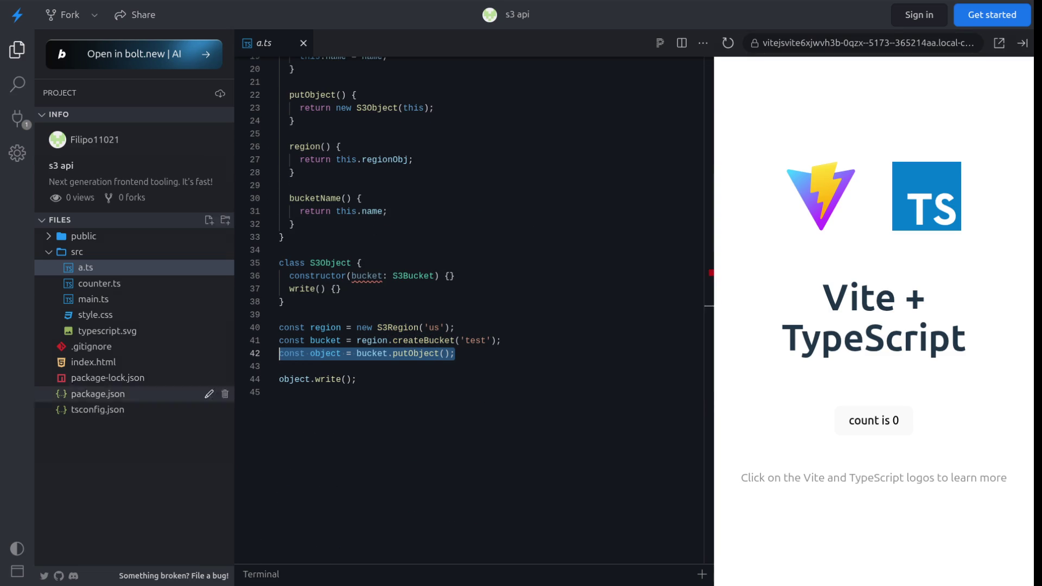
scroll(472, 310, up, 5)
scroll(472, 310, down, 4)
scroll(472, 309, up, 5)
drag(283, 192, 279, 62)
click(357, 114)
double_click(357, 113)
scroll(472, 309, down, 2)
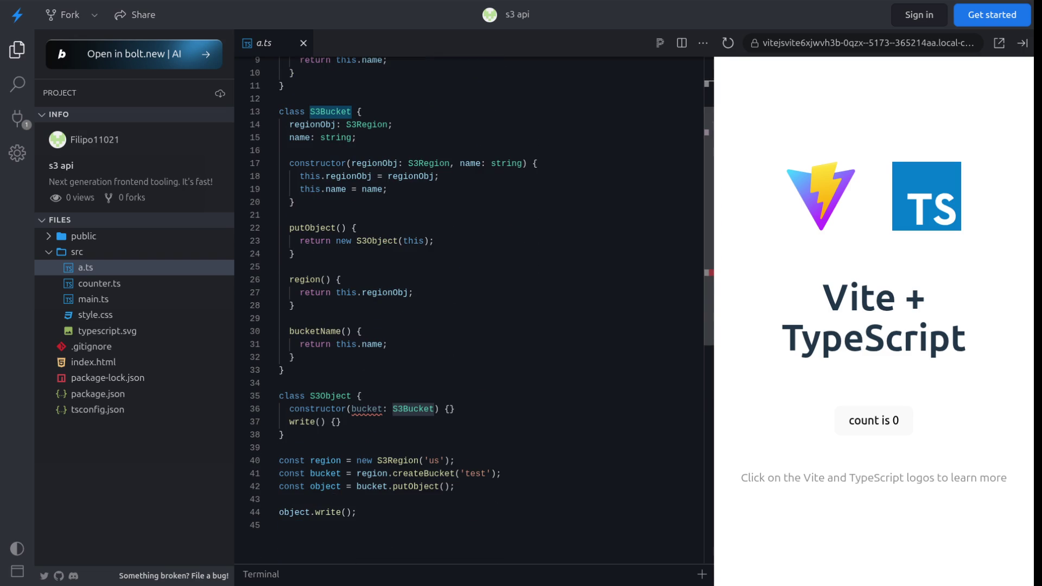
mouse_move(284, 370)
mouse_down()
mouse_move(278, 98)
mouse_move(279, 111)
mouse_up()
mouse_move(434, 241)
mouse_down()
mouse_move(280, 217)
mouse_move(295, 240)
mouse_up()
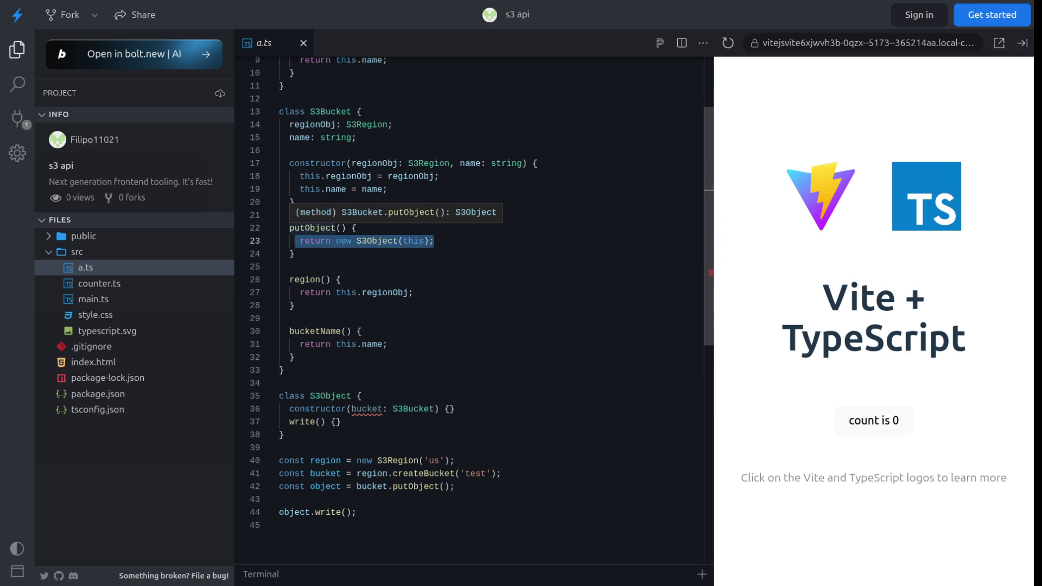
scroll(472, 293, down, 3)
scroll(472, 244, up, 1)
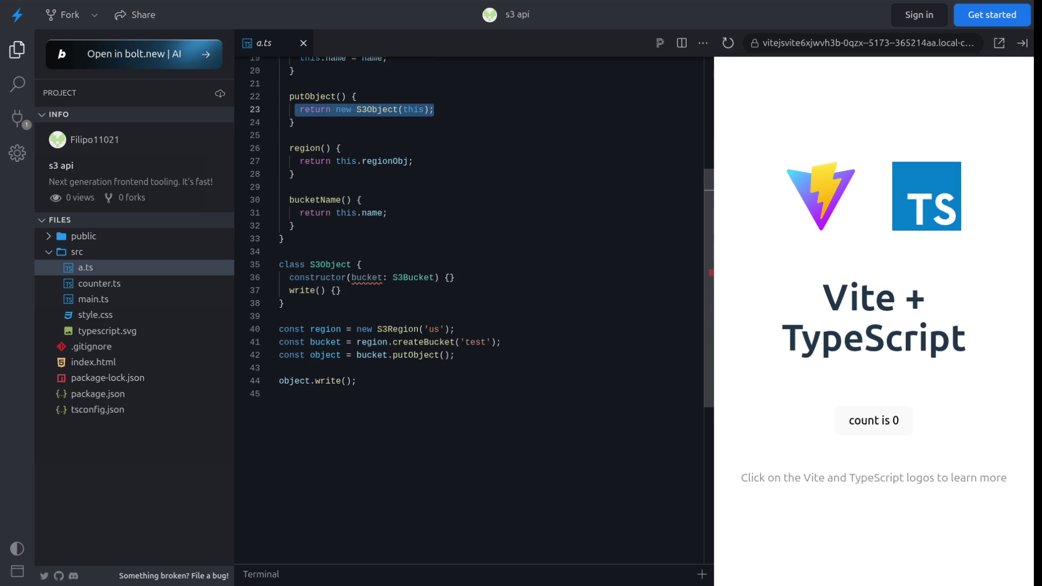
click(280, 367)
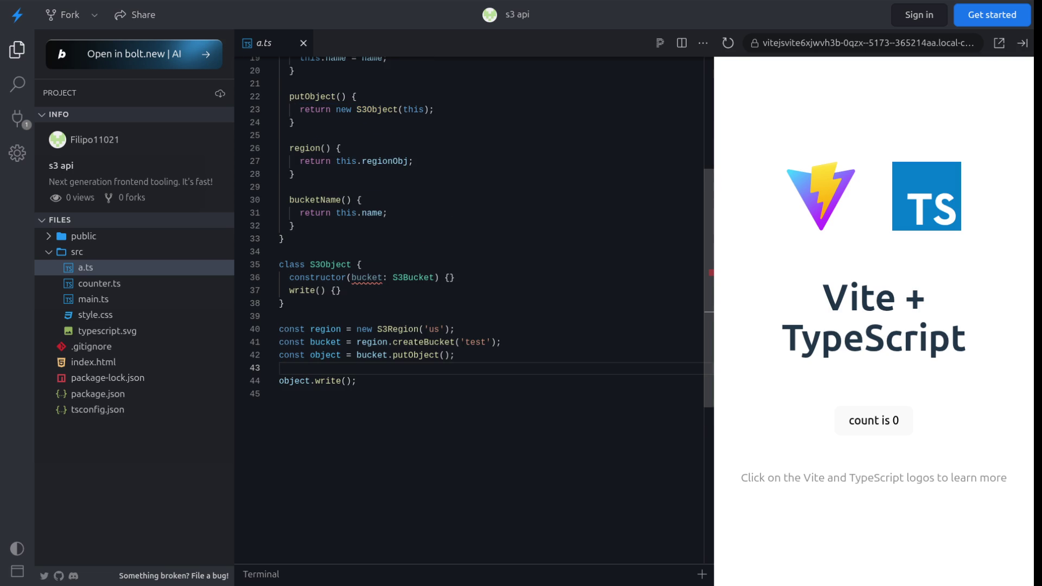
drag(455, 329, 279, 329)
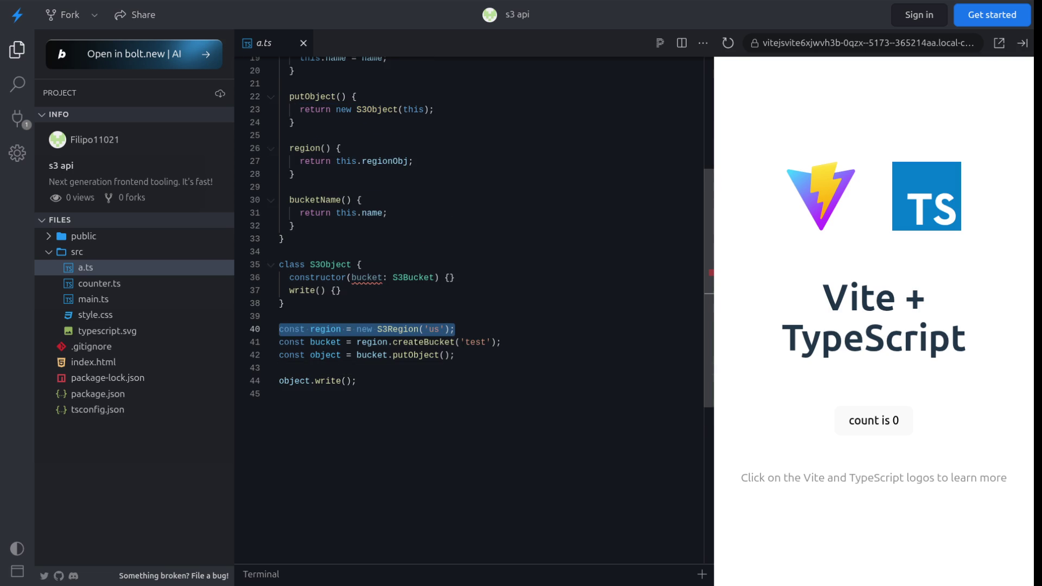
key(Down)
key(shift+End)
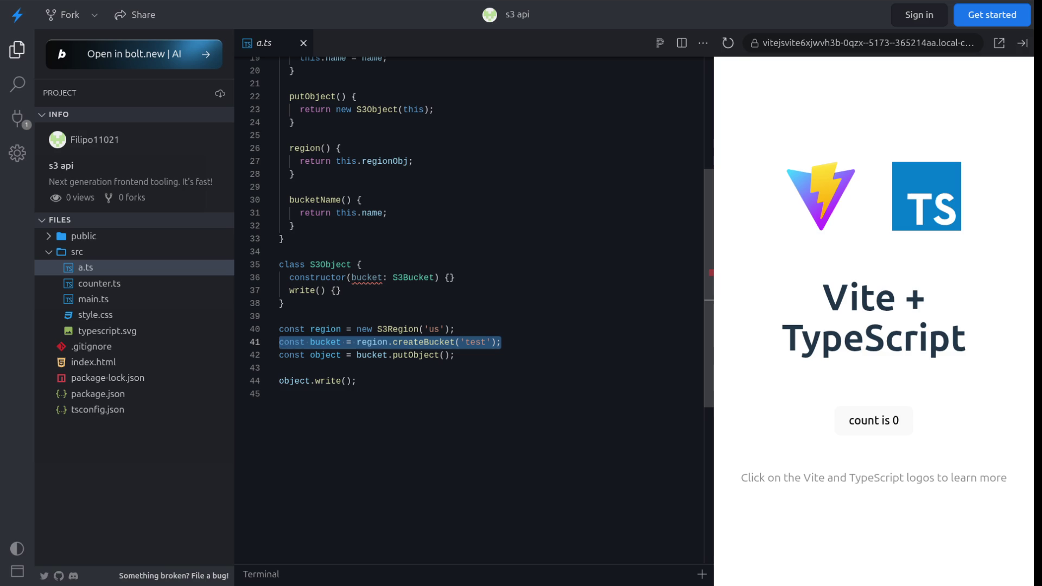
drag(454, 355, 279, 355)
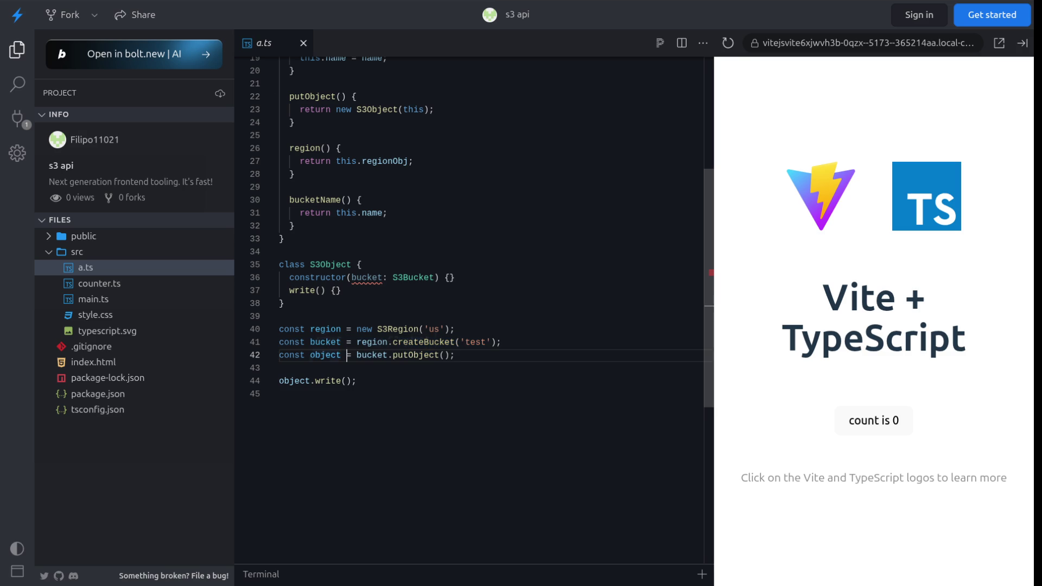
double_click(325, 355)
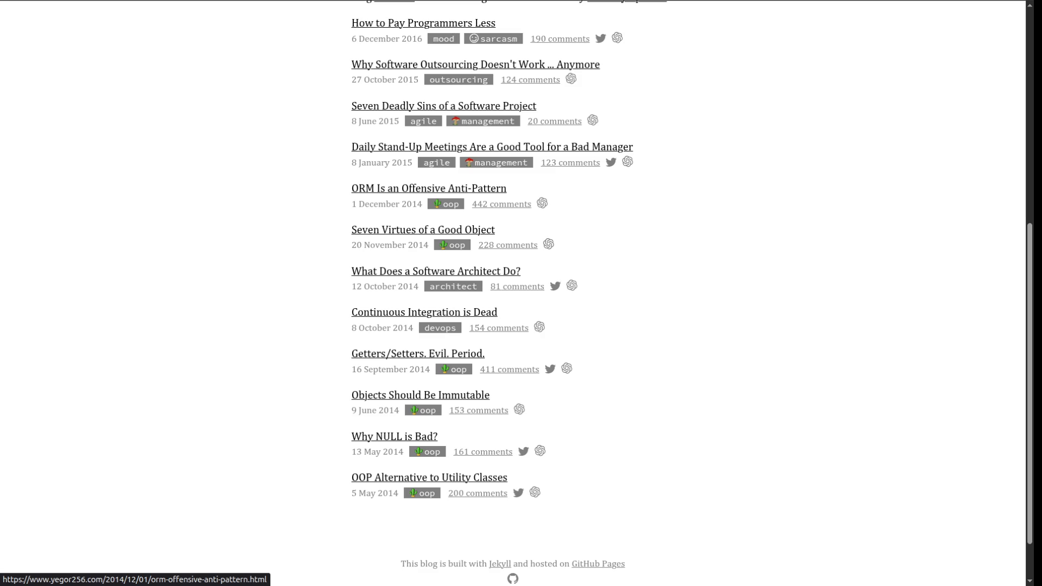
- Scroll up and down through the yegor256 '12 Best Articles to Read' list
scroll(513, 293, up, 8)
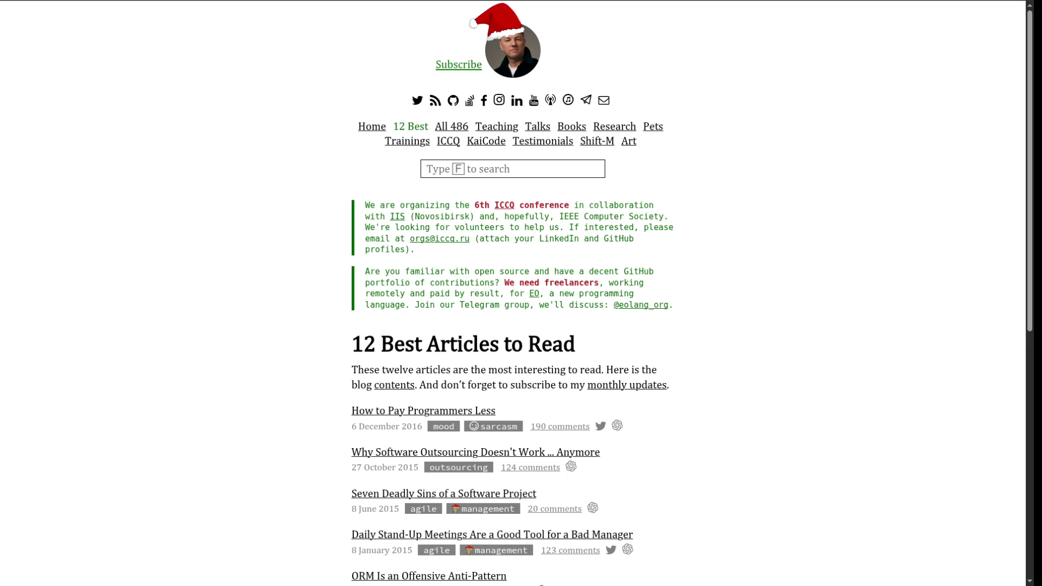
scroll(513, 293, down, 6)
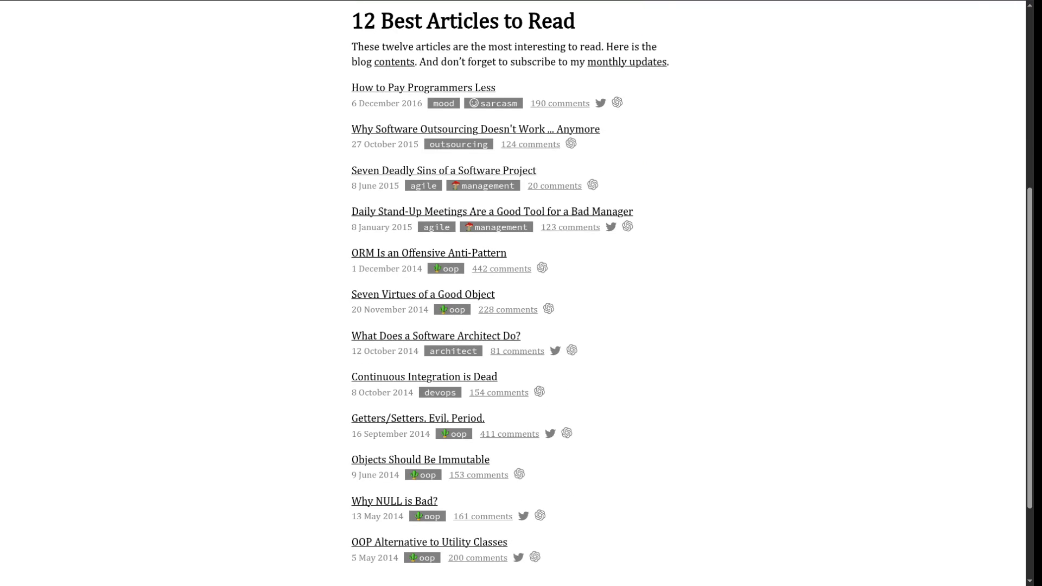
scroll(513, 293, up, 6)
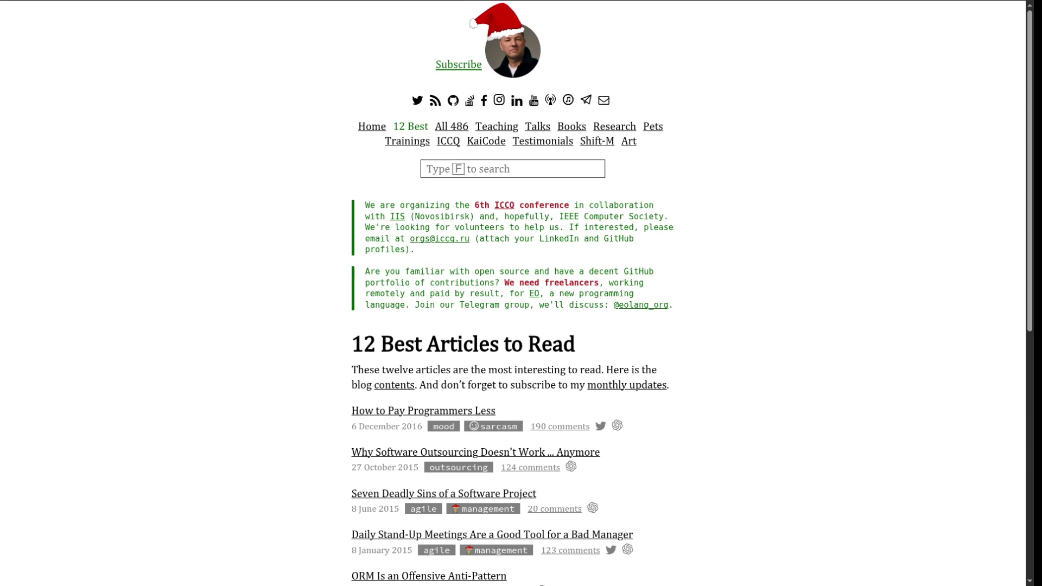
scroll(454, 433, down, 6)
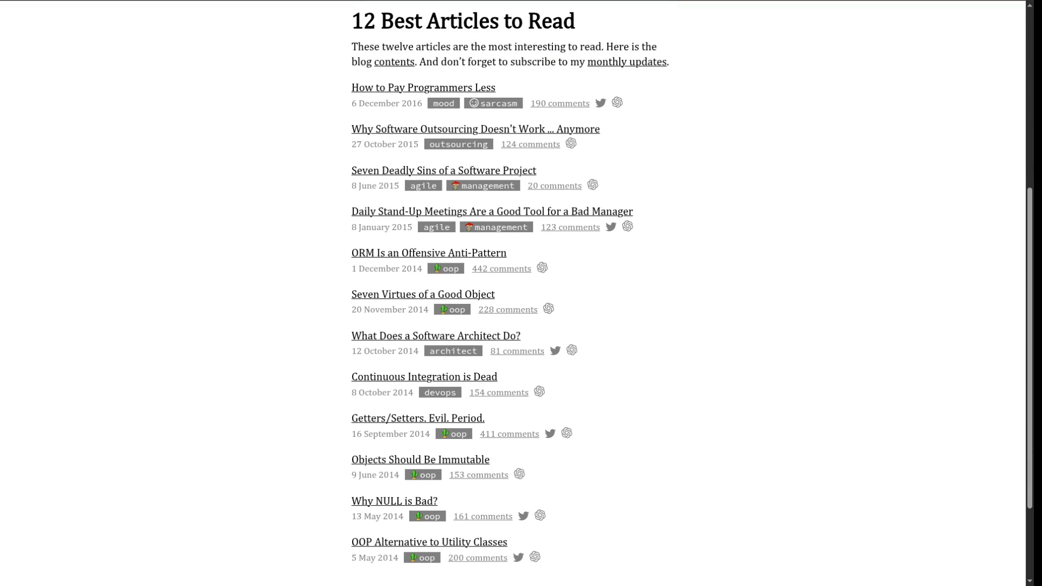
scroll(513, 293, up, 6)
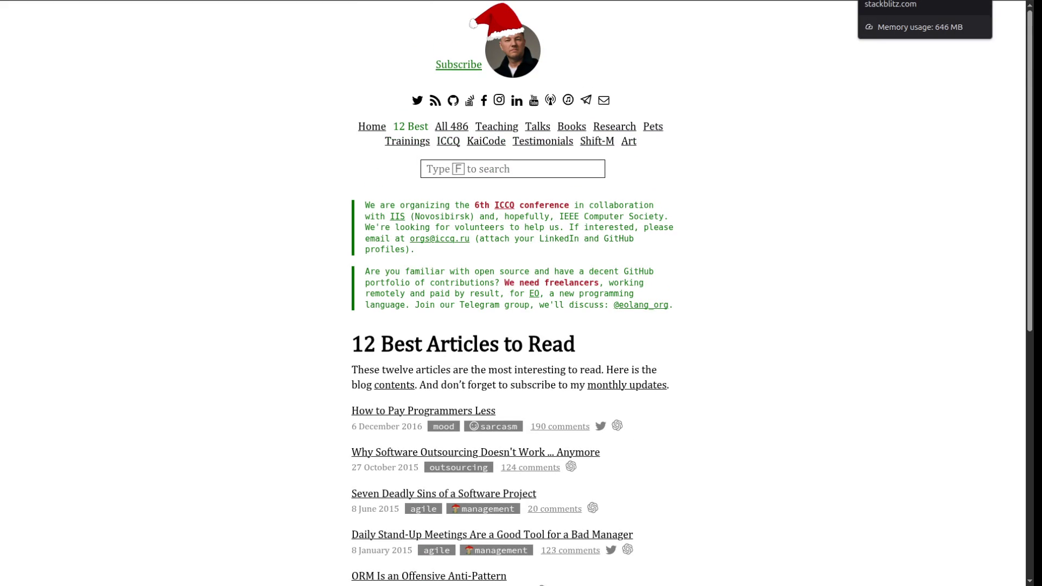
- Back in StackBlitz's a.ts, review and deselect the region, bucket and object lines 40–42
key(ctrl+Tab)
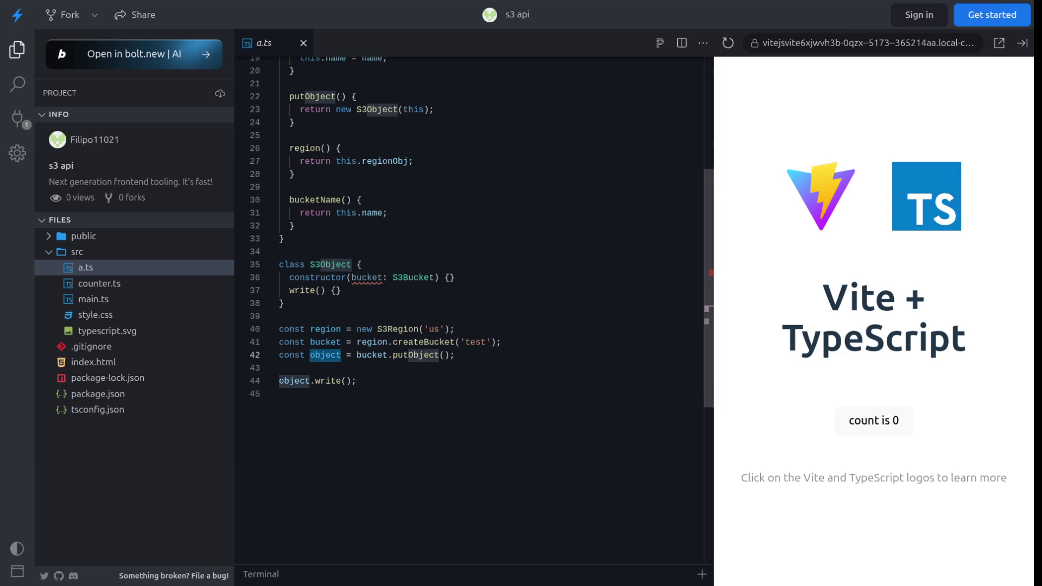
mouse_move(428, 342)
click(279, 368)
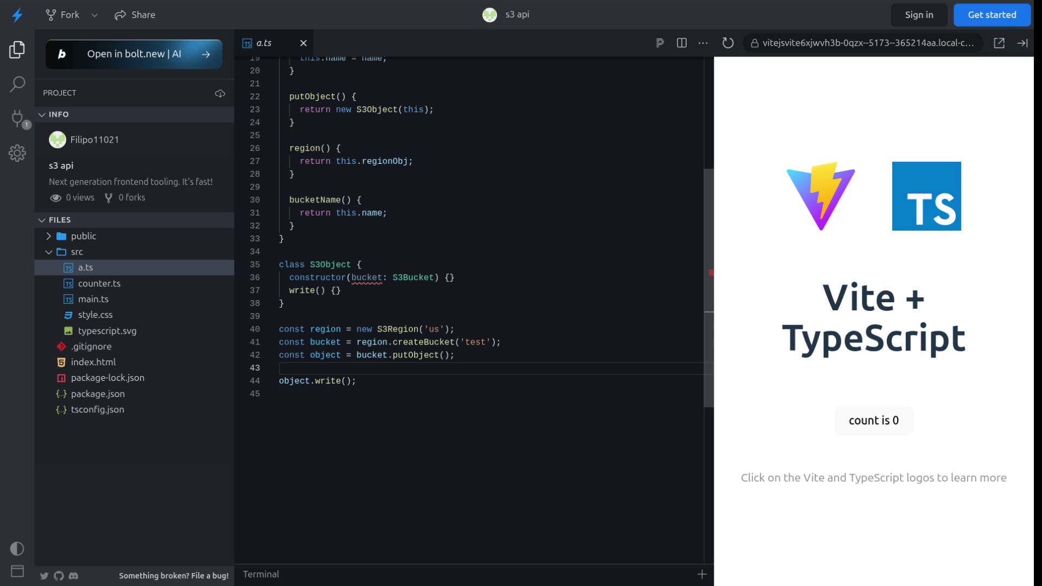
click(455, 355)
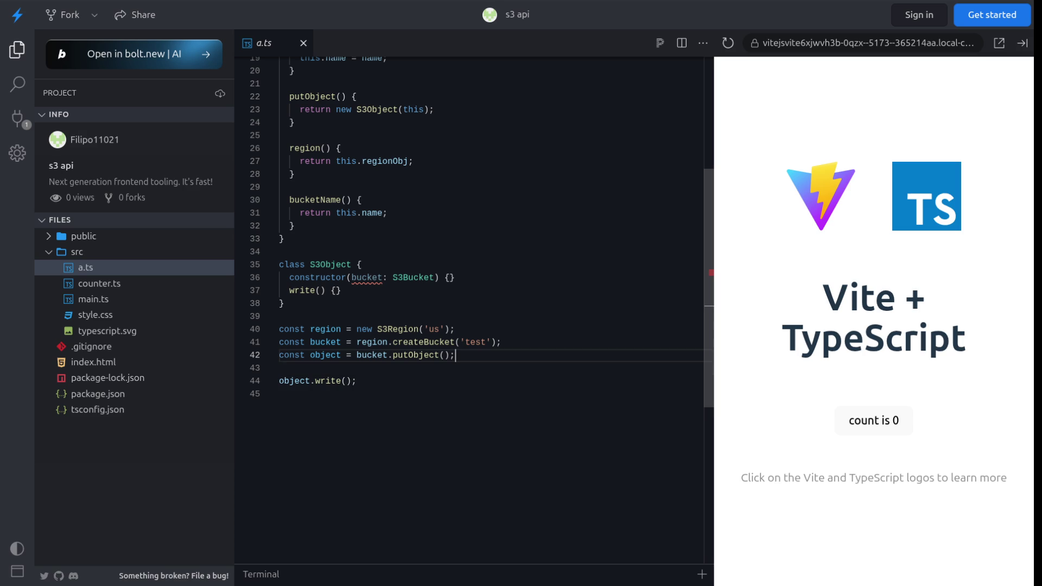
scroll(472, 239, down, 1)
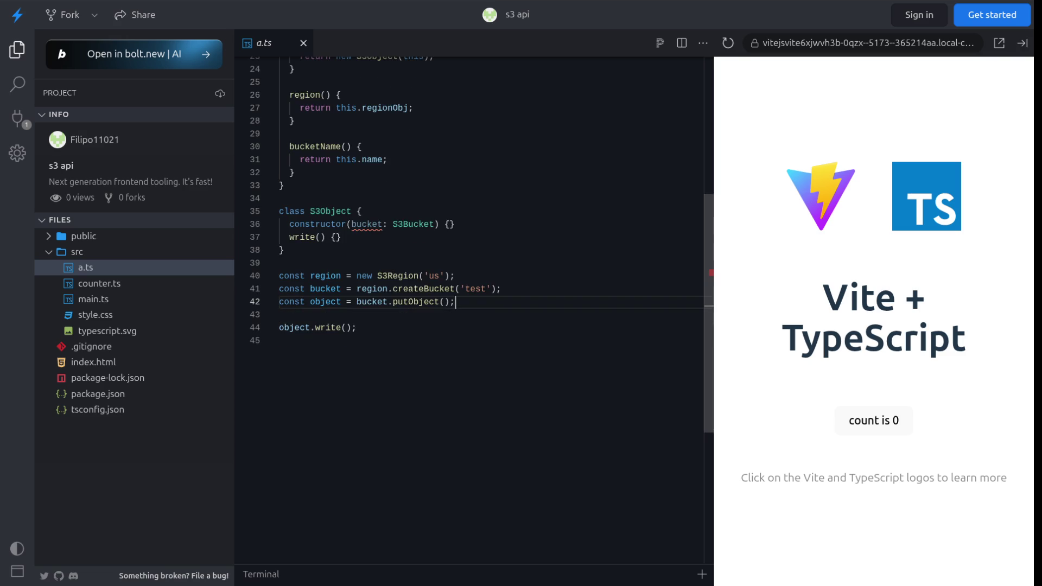
scroll(472, 238, up, 5)
scroll(472, 309, down, 4)
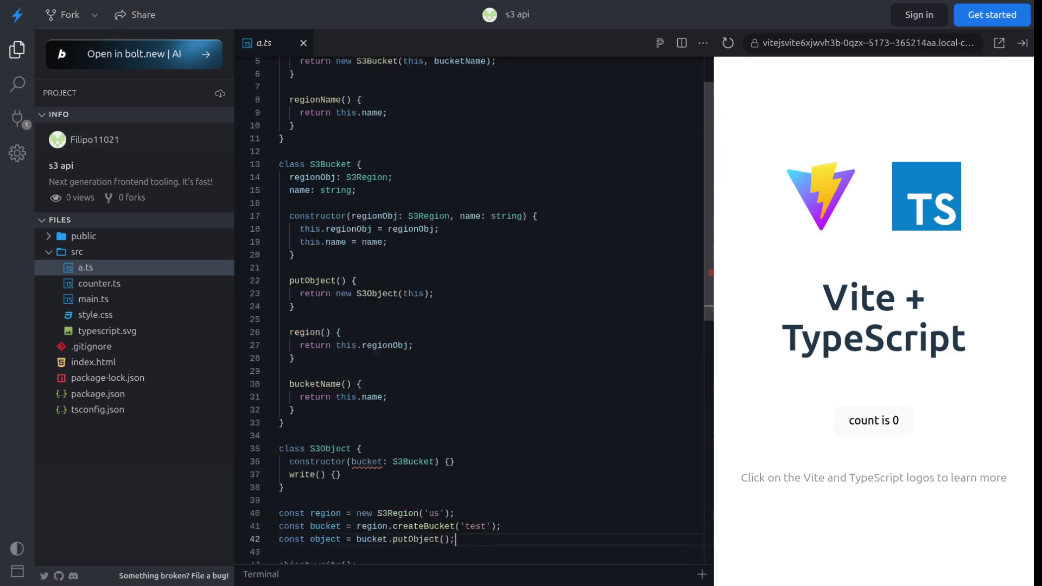
mouse_move(459, 406)
mouse_down()
mouse_move(315, 407)
mouse_move(280, 381)
mouse_up()
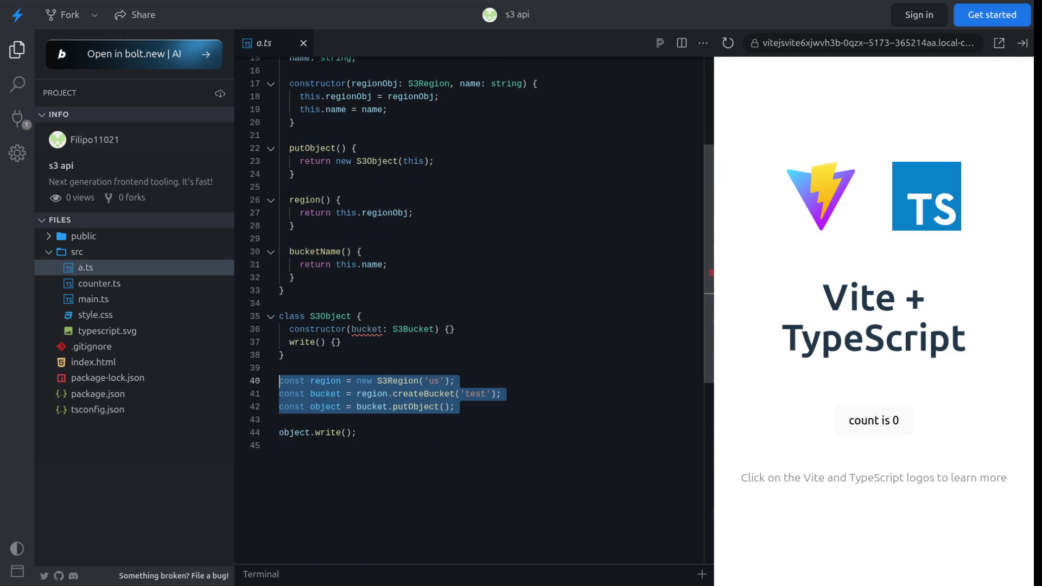
scroll(472, 271, up, 3)
scroll(472, 271, down, 5)
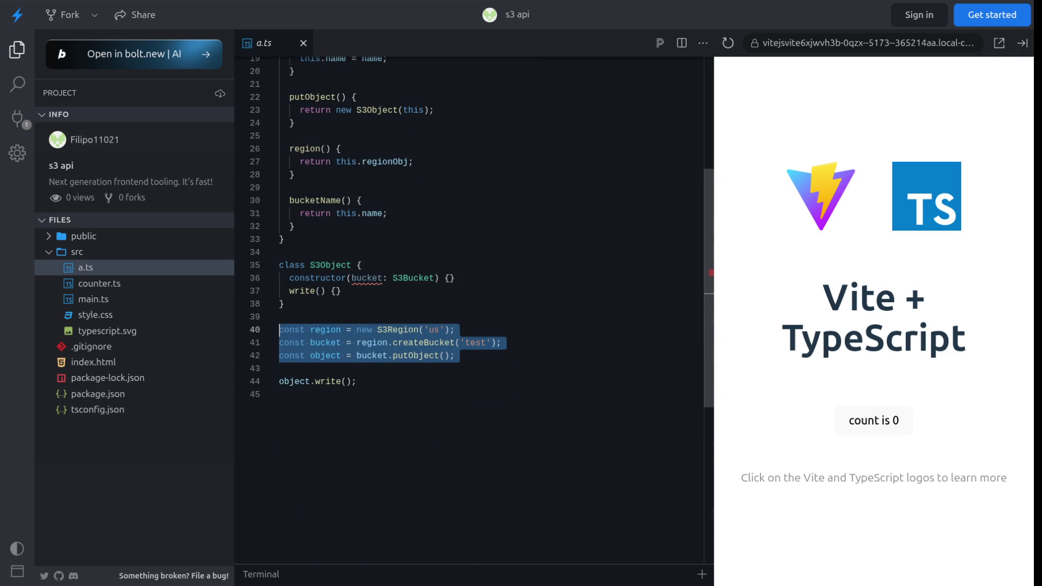
click(279, 369)
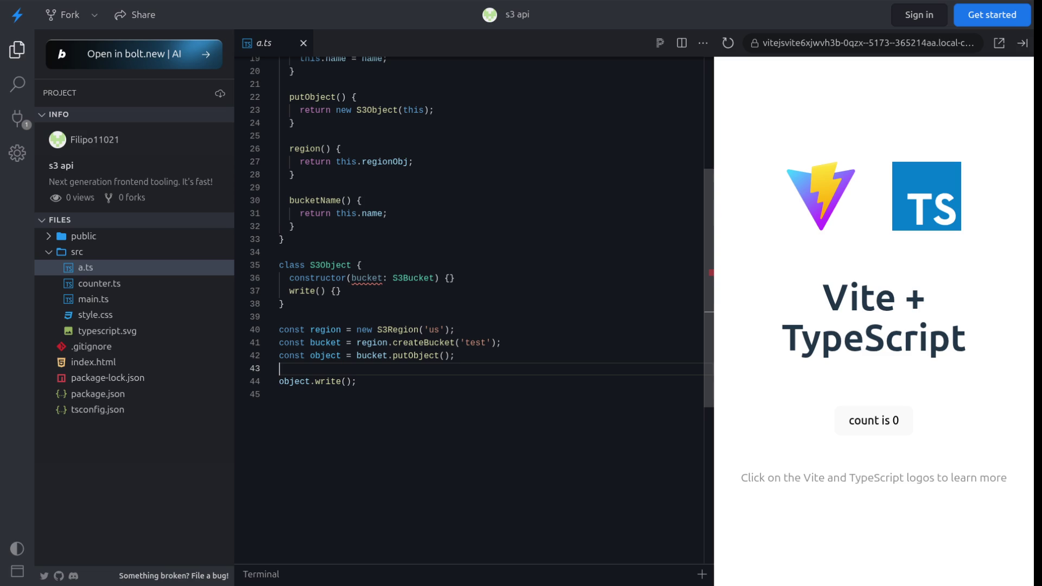
mouse_move(279, 368)
mouse_down()
mouse_move(163, 337)
mouse_move(163, 317)
mouse_move(274, 317)
mouse_move(278, 368)
mouse_up()
- Move to empty line 45, then start a new tab with 'excalidraw' in the address bar
click(280, 394)
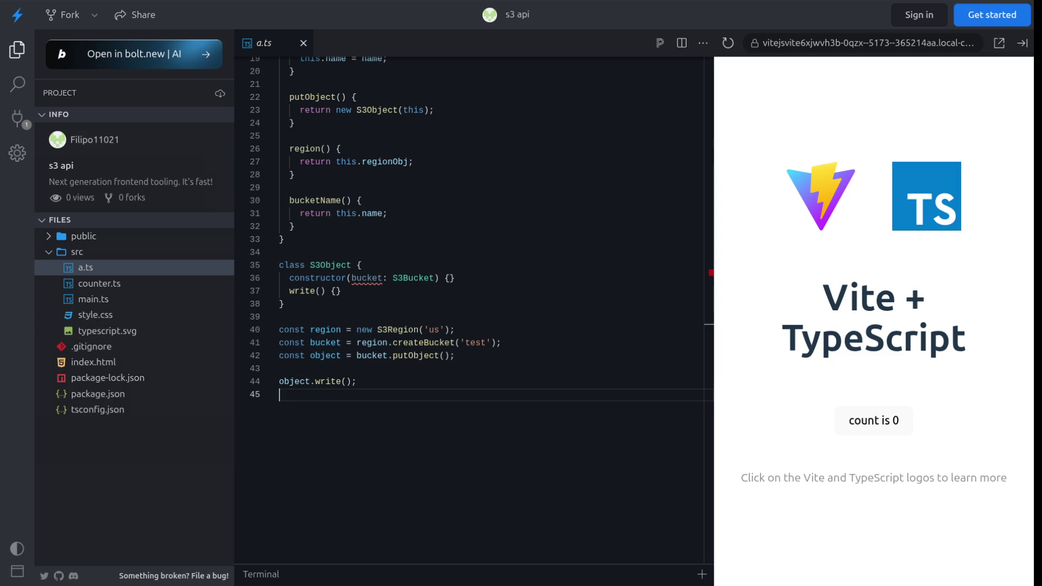
key(ctrl+t)
text(excalidraw)
- With Excalidraw's freedraw pencil, sketch a curve, an inner spiral stroke and a small loop
scroll(521, 303, up, 8)
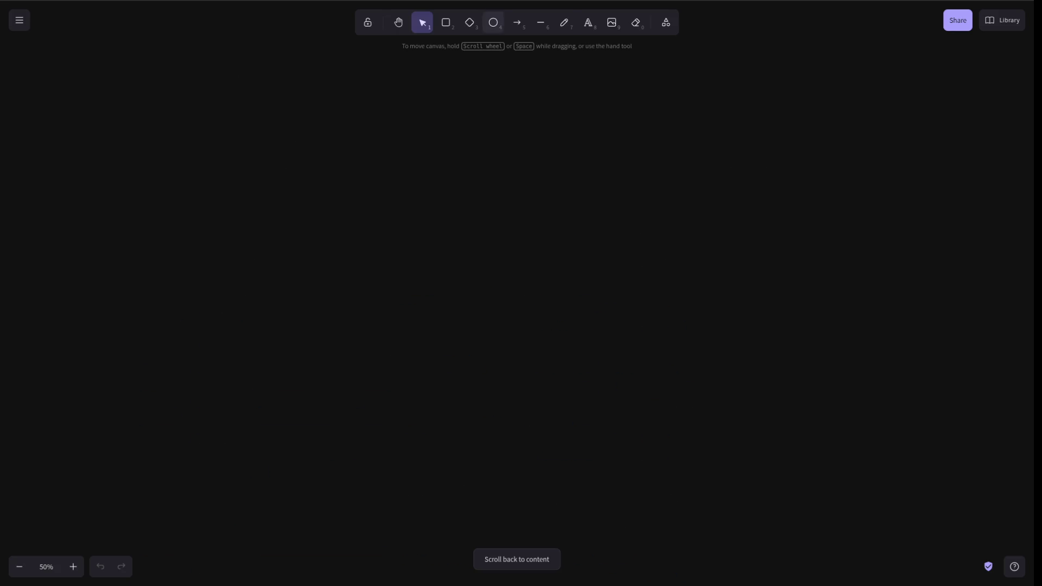
click(563, 22)
mouse_move(296, 83)
mouse_down()
mouse_move(656, 237)
mouse_move(244, 64)
mouse_up()
mouse_move(411, 119)
mouse_down()
mouse_move(312, 170)
mouse_move(522, 182)
mouse_move(398, 128)
mouse_up()
mouse_move(389, 176)
mouse_down()
mouse_move(467, 255)
mouse_move(389, 178)
mouse_up()
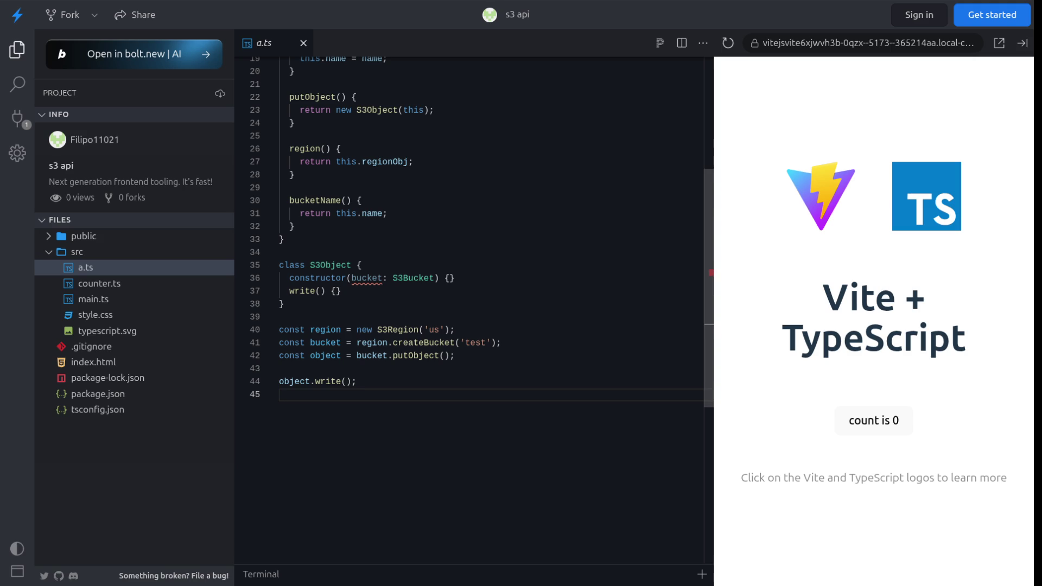
drag(455, 355, 277, 329)
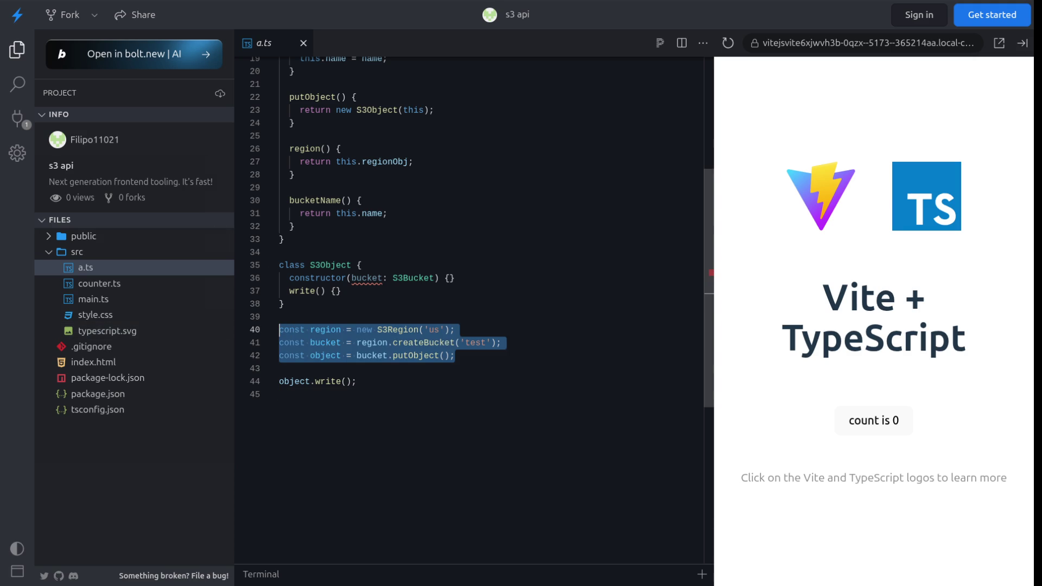
scroll(481, 239, up, 1)
scroll(482, 240, up, 5)
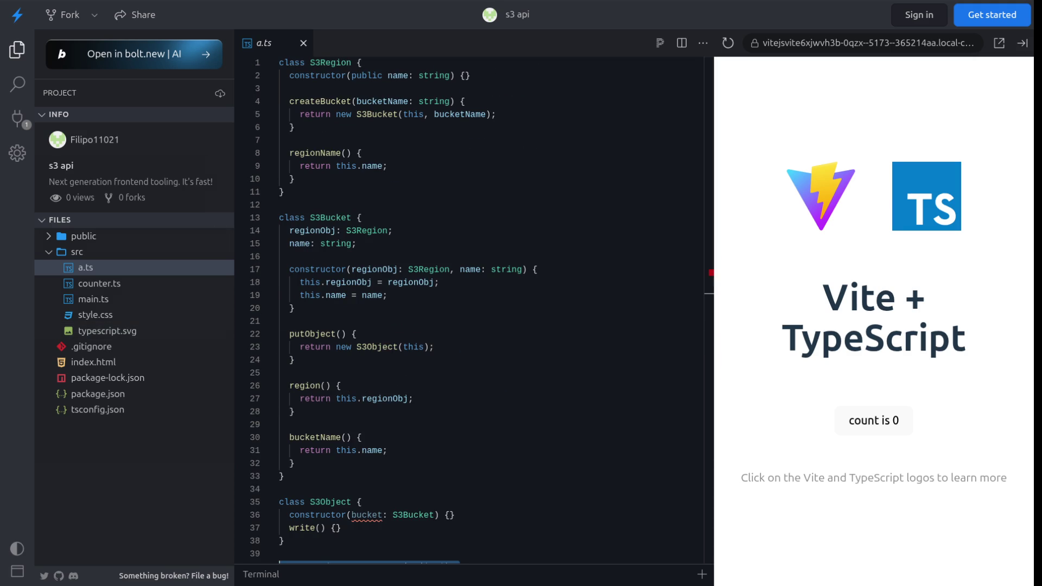
scroll(472, 309, down, 2)
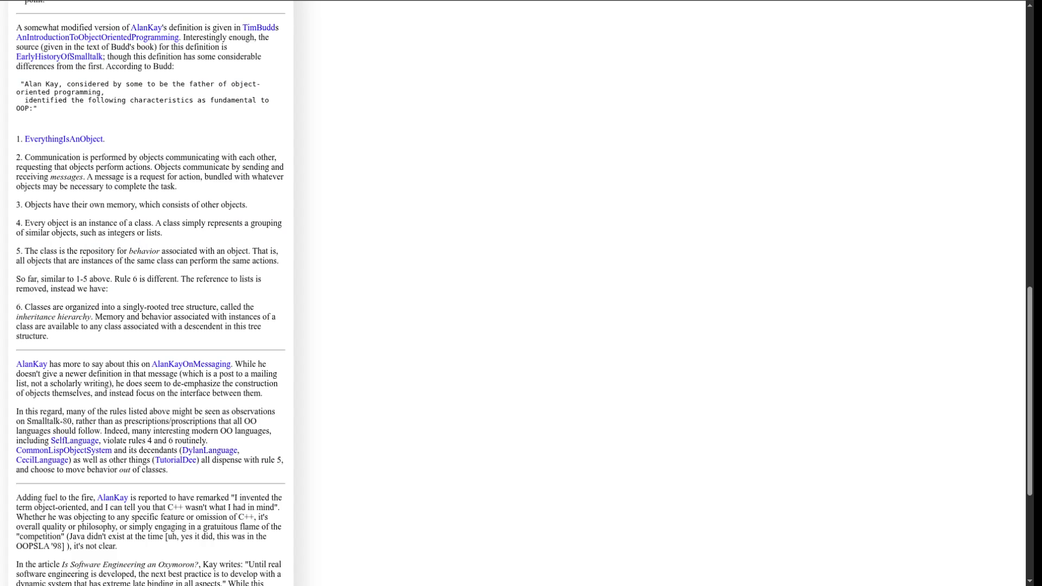
- Scroll through the c2 wiki's Alan Kay OOP definition page toward its bottom
scroll(150, 293, down, 5)
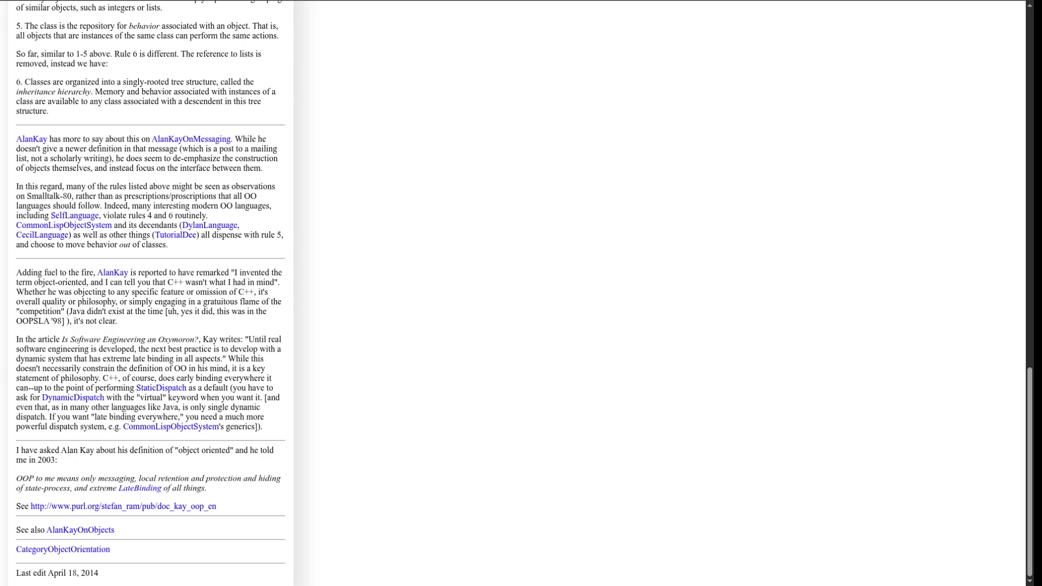
scroll(150, 293, up, 2)
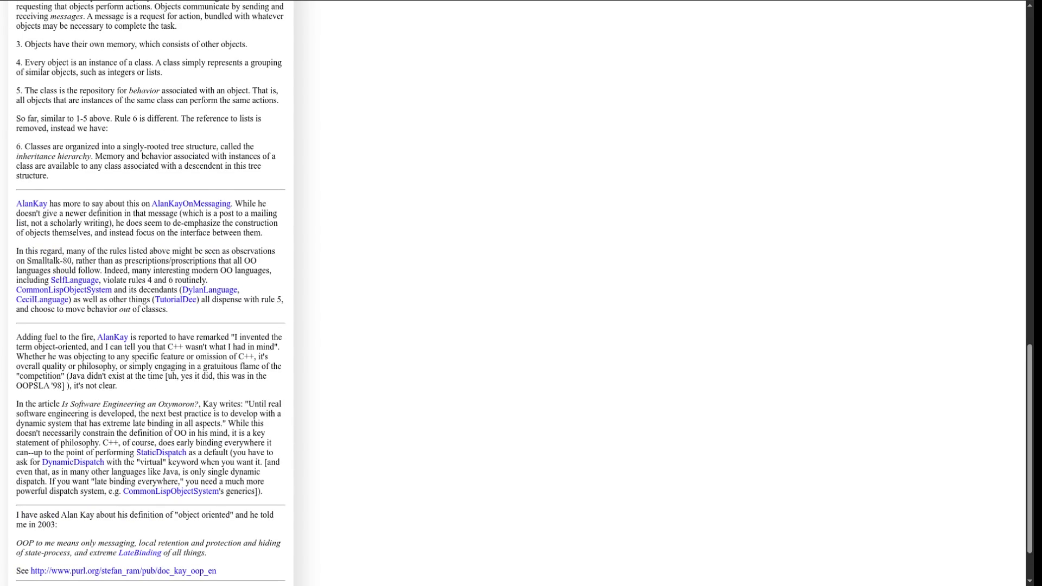
scroll(151, 293, up, 5)
scroll(150, 292, down, 10)
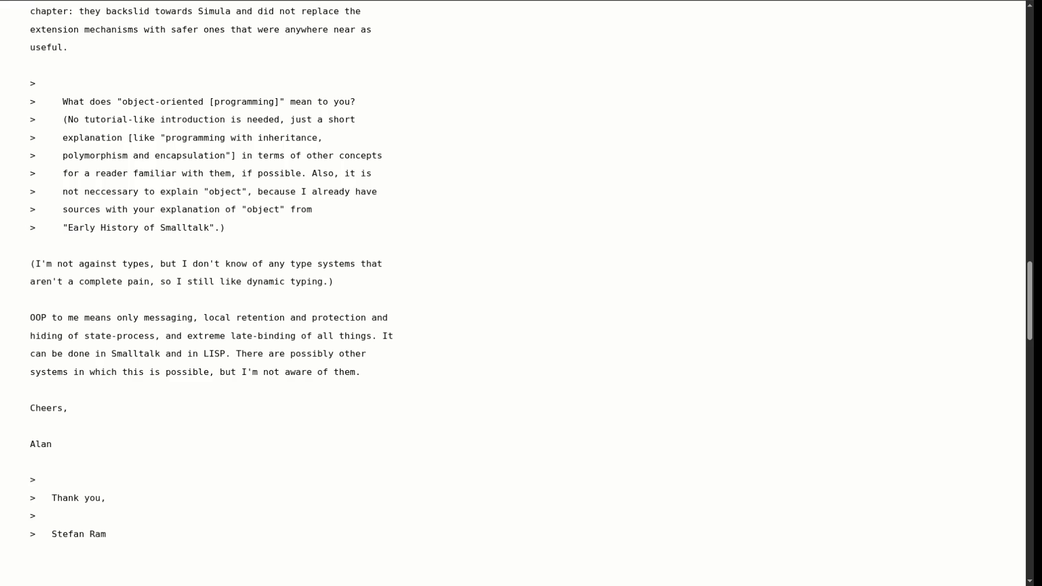
scroll(521, 292, down, 3)
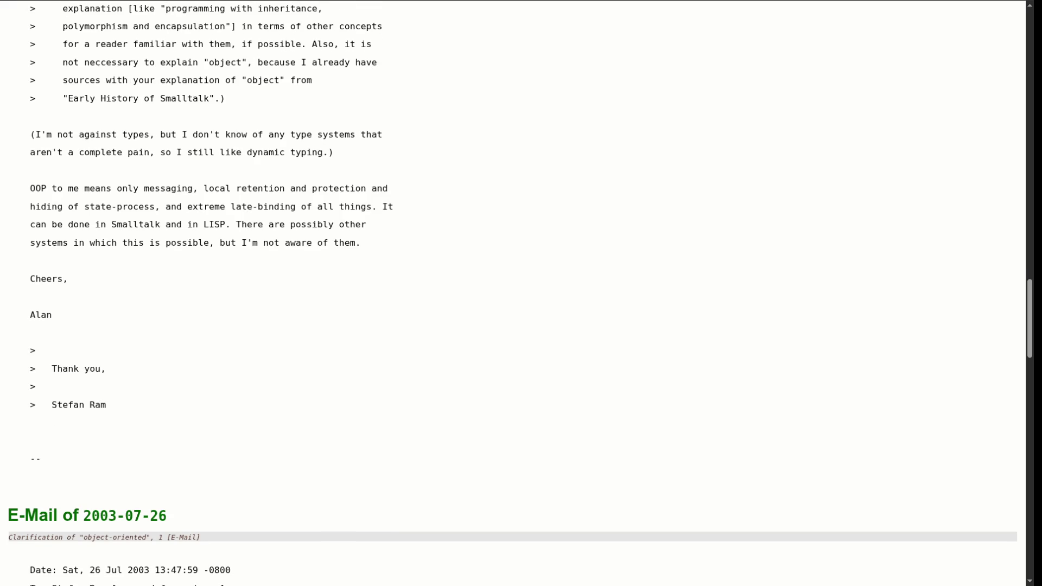
scroll(521, 293, up, 3)
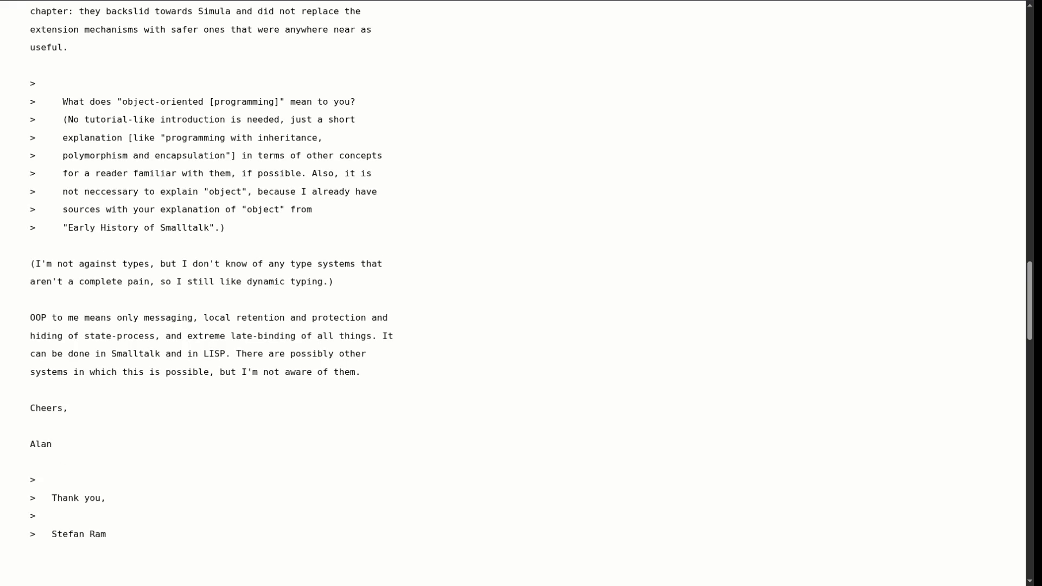
- Highlight and clear the Smalltalk/LISP sentence and the remark about types and dynamic typing
mouse_move(382, 336)
mouse_down()
mouse_move(144, 353)
mouse_move(230, 354)
mouse_up()
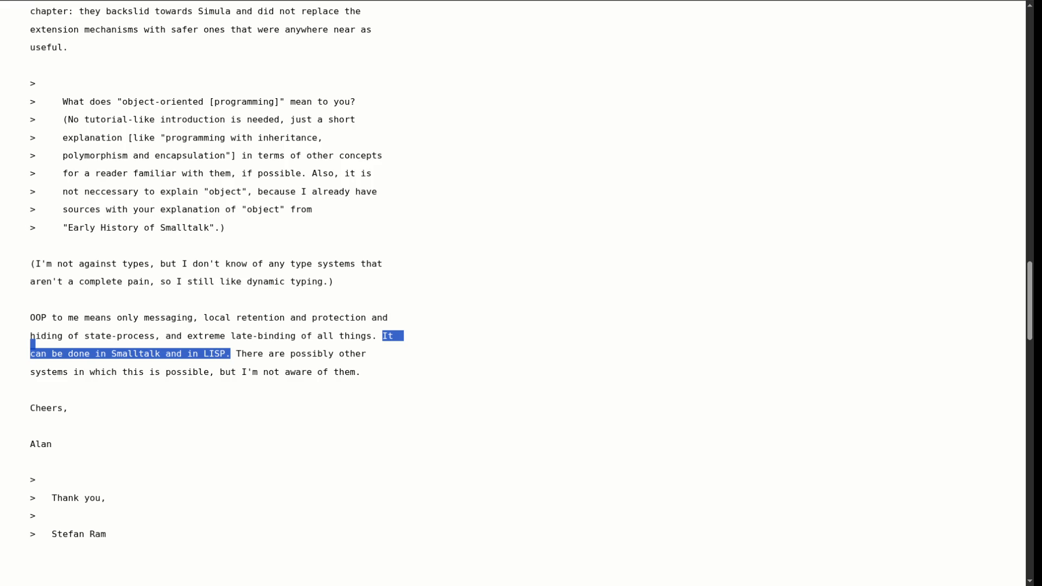
click(231, 353)
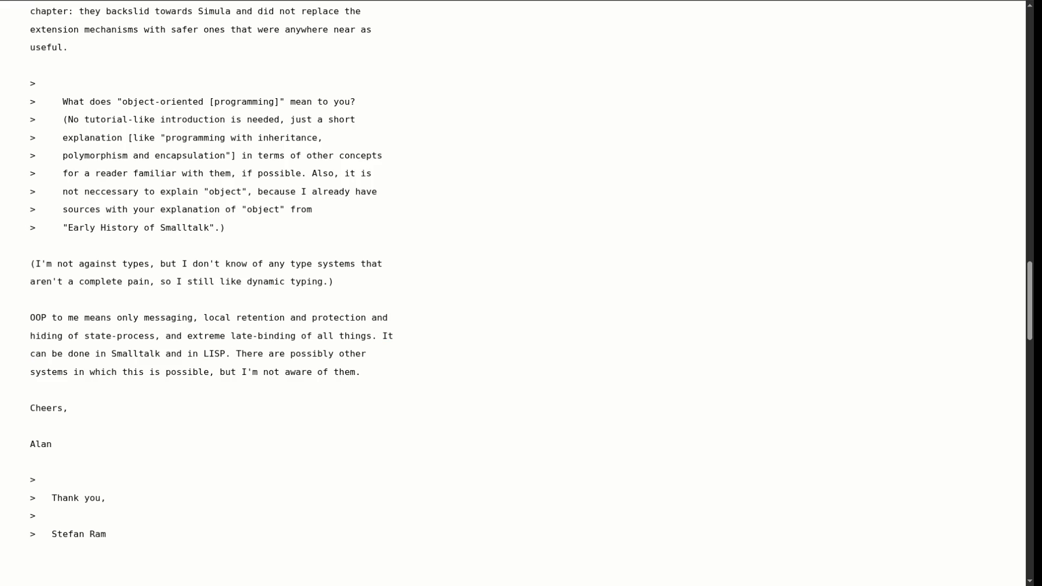
mouse_move(35, 264)
mouse_down()
mouse_move(393, 265)
mouse_move(327, 281)
mouse_up()
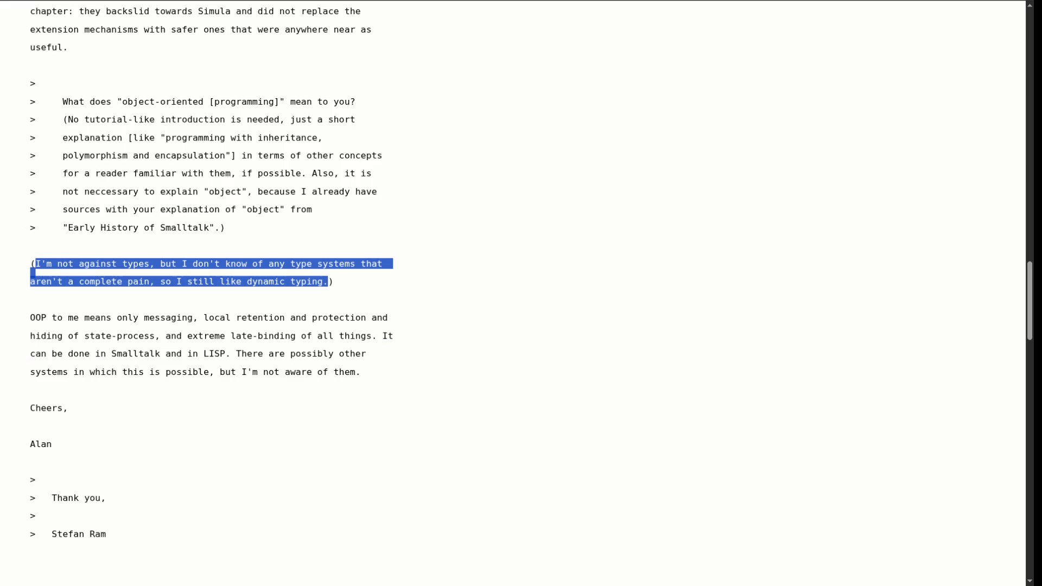
click(327, 281)
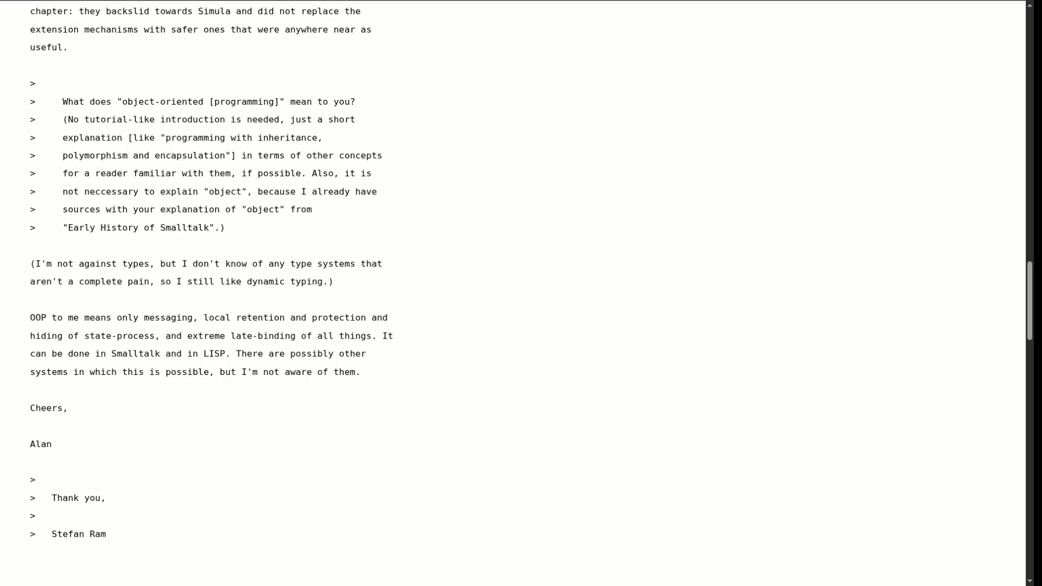
mouse_move(30, 281)
mouse_down()
mouse_move(334, 281)
mouse_move(30, 263)
mouse_up()
- Select the entire 'OOP to me means only messaging…' definition paragraph
drag(30, 317, 398, 318)
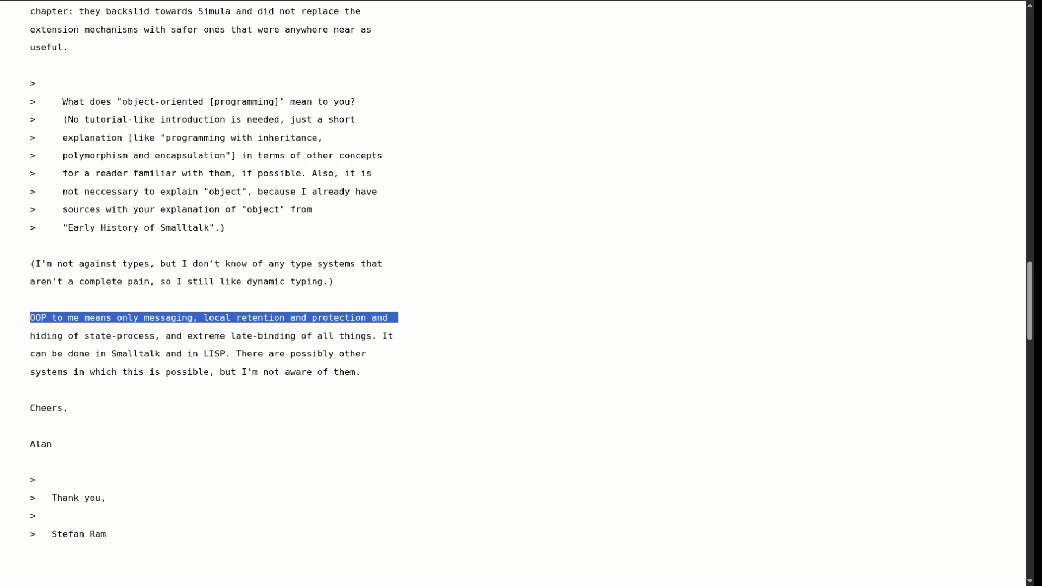
click(399, 317)
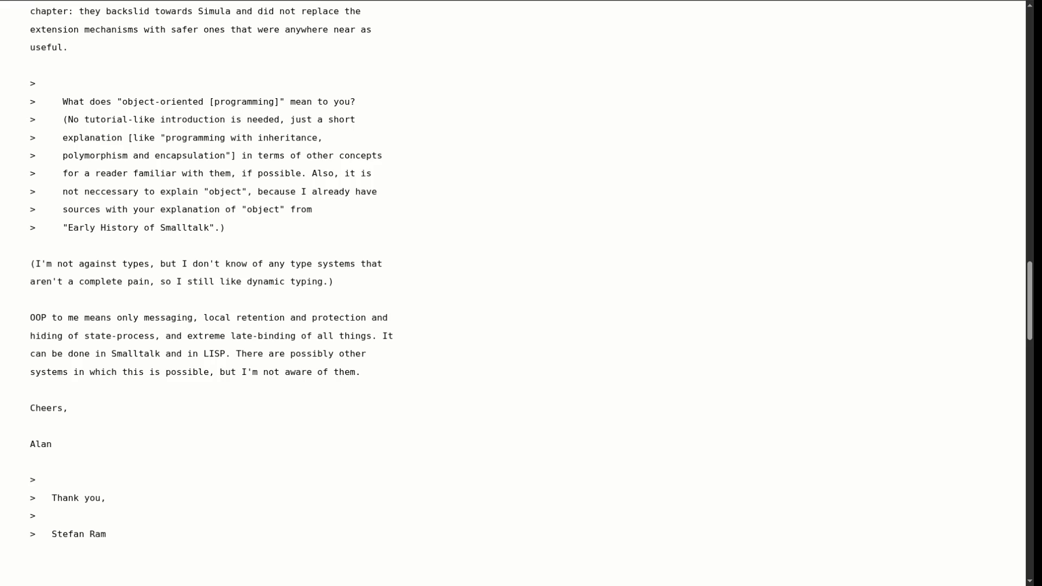
drag(198, 318, 30, 307)
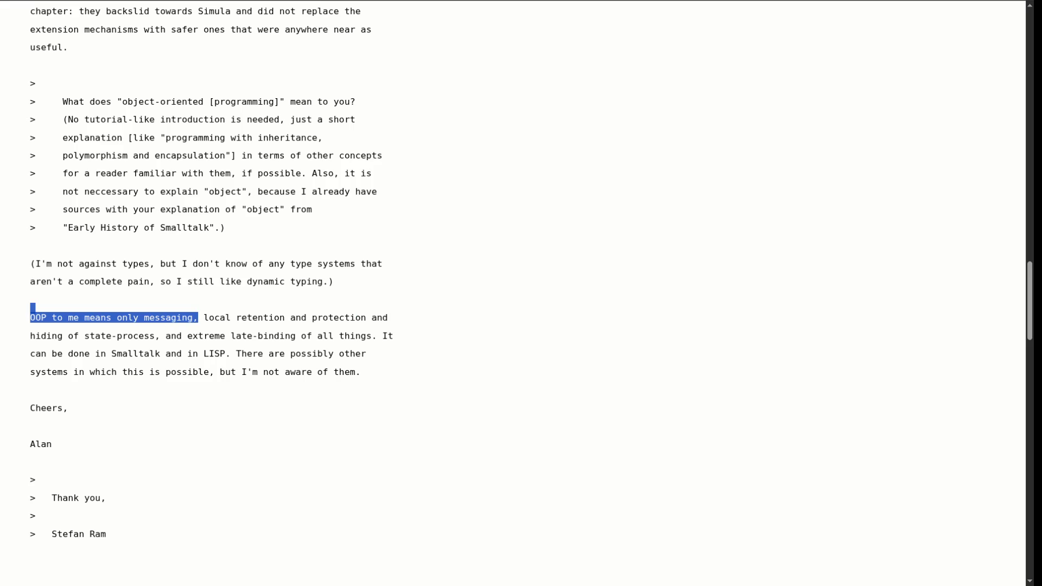
click(357, 317)
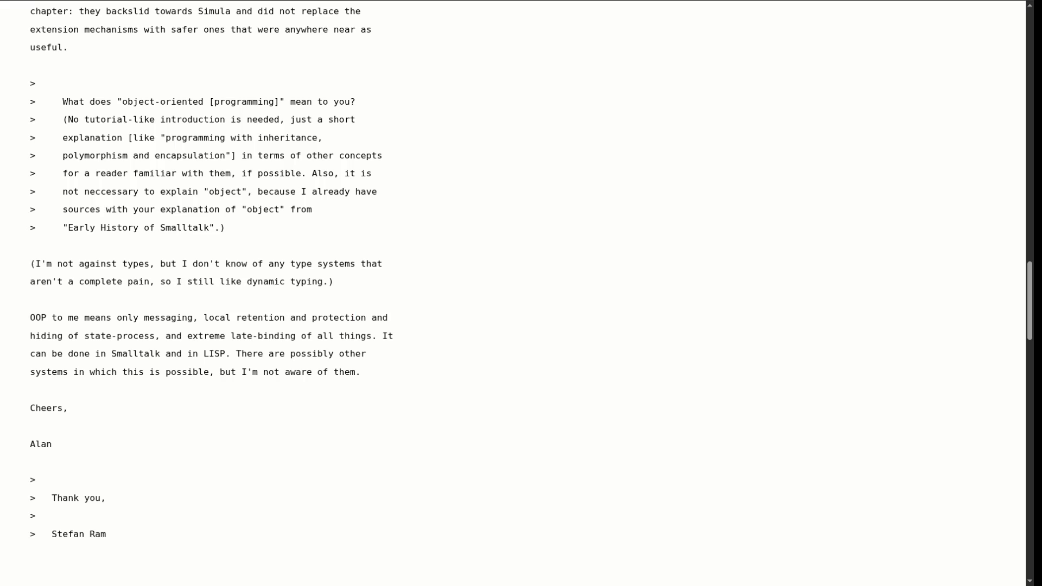
drag(361, 371, 29, 317)
key(ctrl+c)
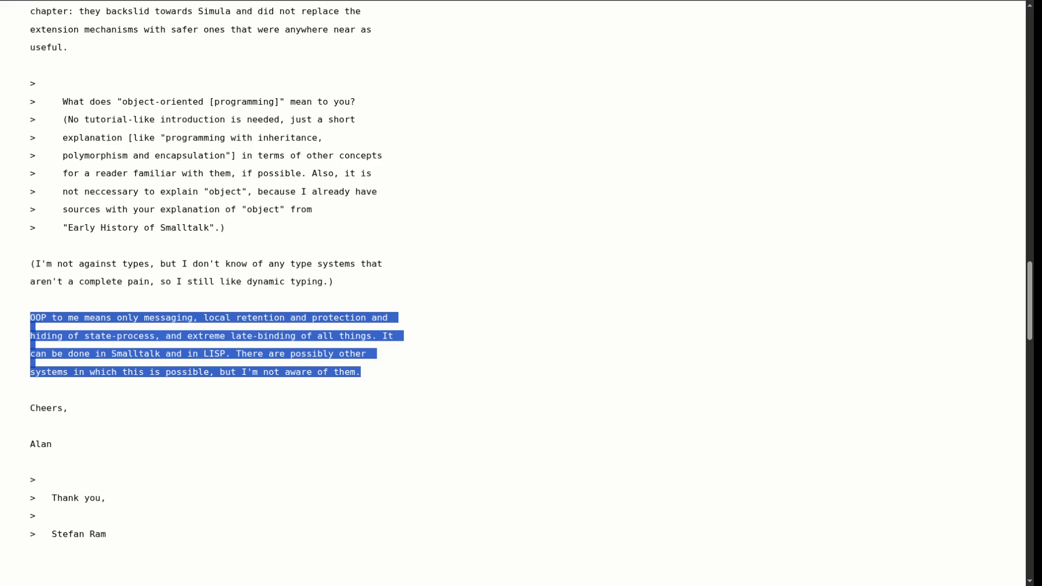
key(ctrl+t)
- Load chatgpt.com from the address bar and dismiss the login prompt
text(chat)
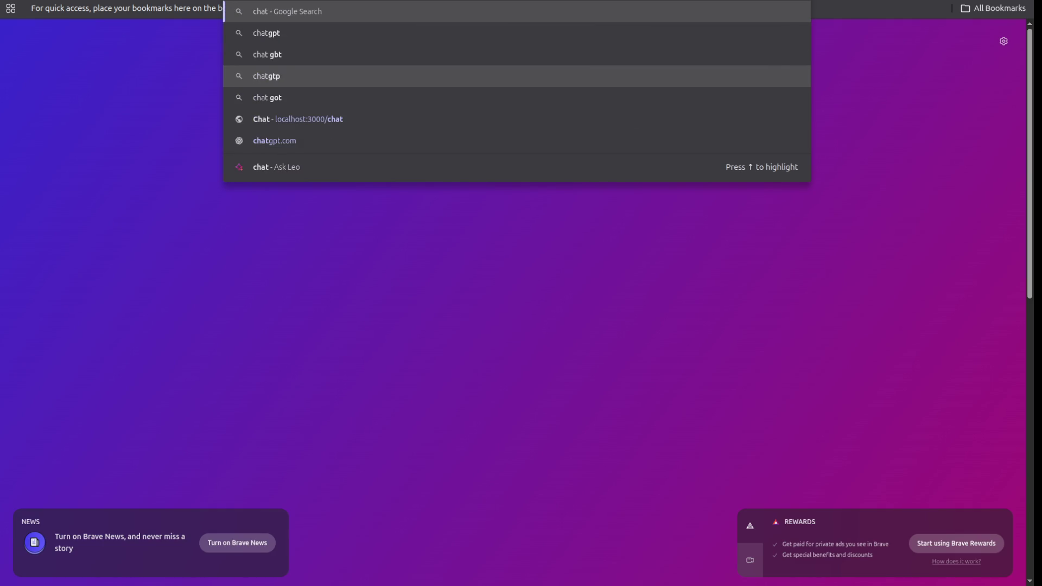
key(Down)
key(Down)
key(Down)
key(Return)
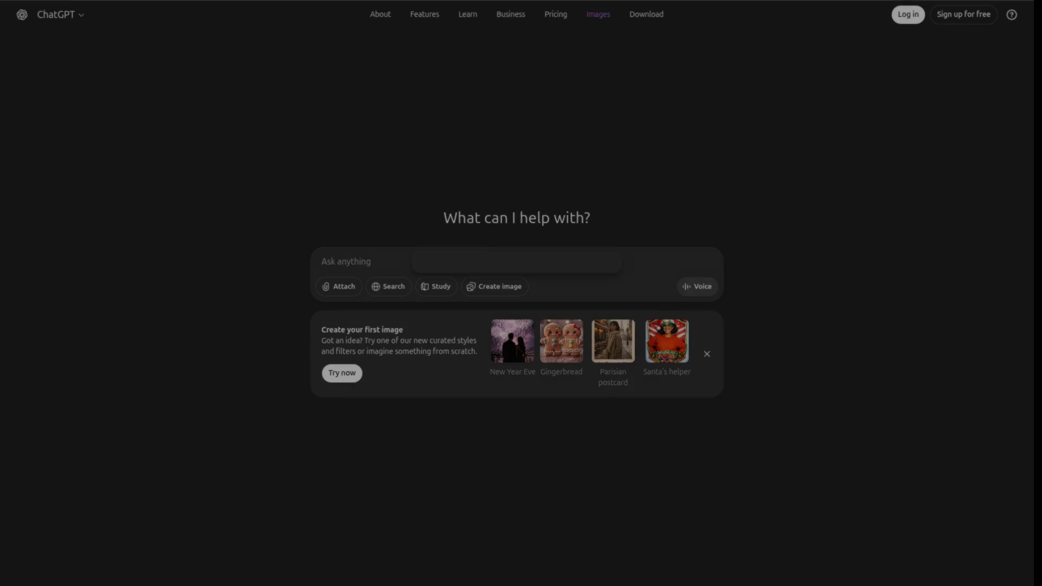
key(Tab)
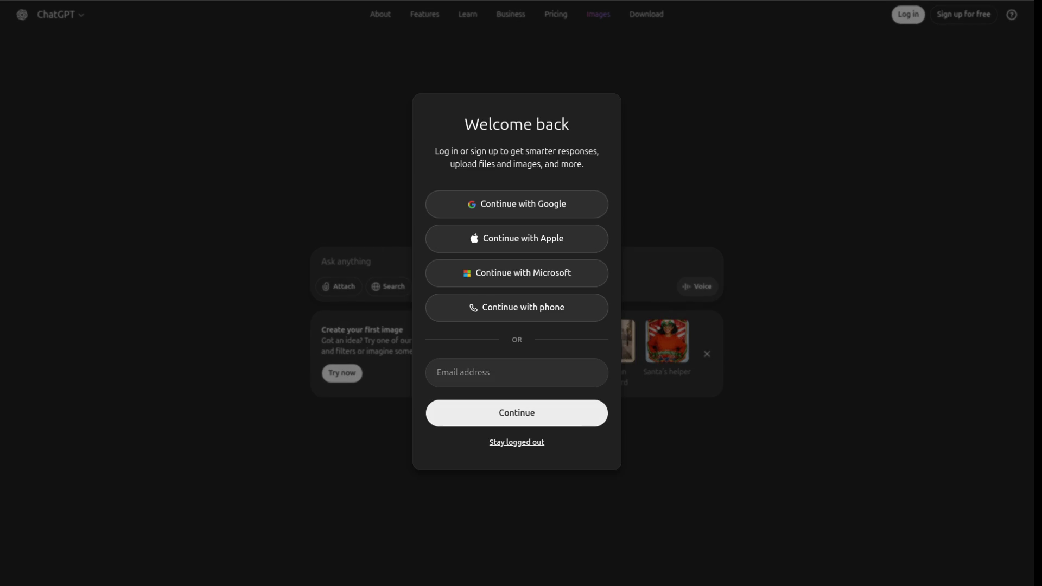
key(Escape)
- Send 'give exmaples in typescript for this' followed by the pasted Alan Kay OOP quote
text(gi)
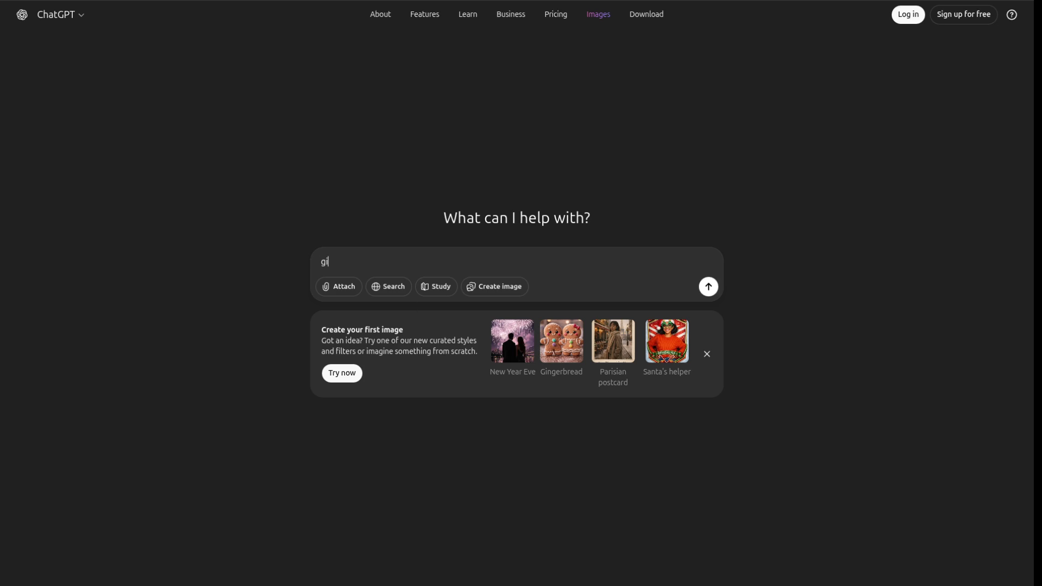
text(ve exmaples in)
text( typescript)
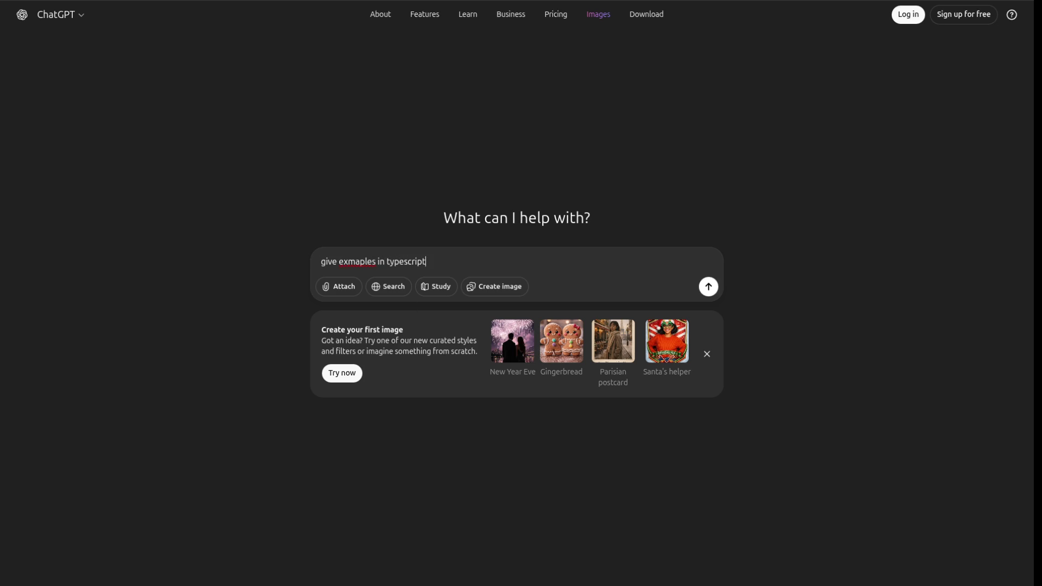
text( for this)
key(ctrl+v)
key(Return)
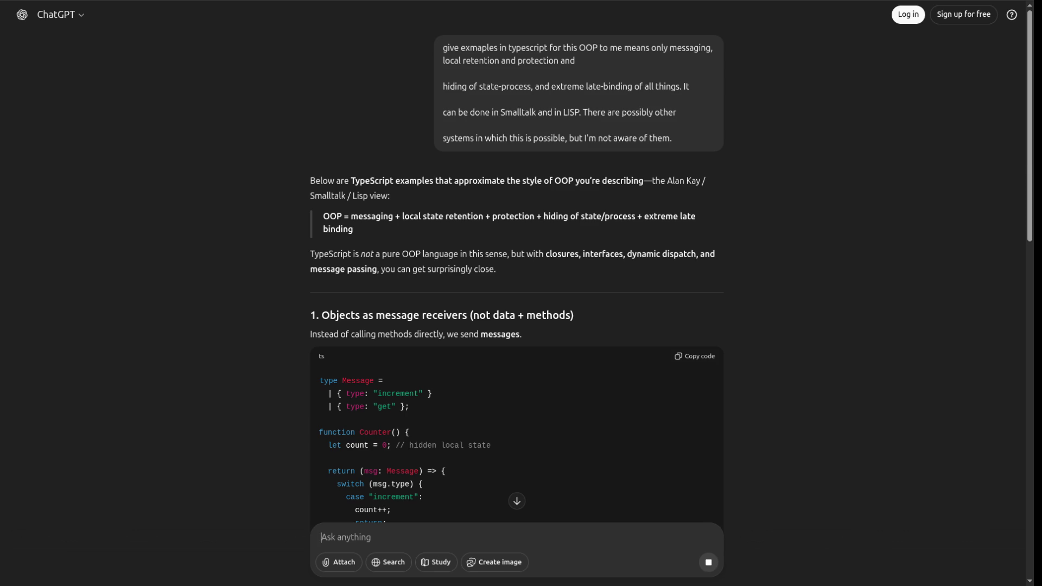
scroll(516, 266, down, 5)
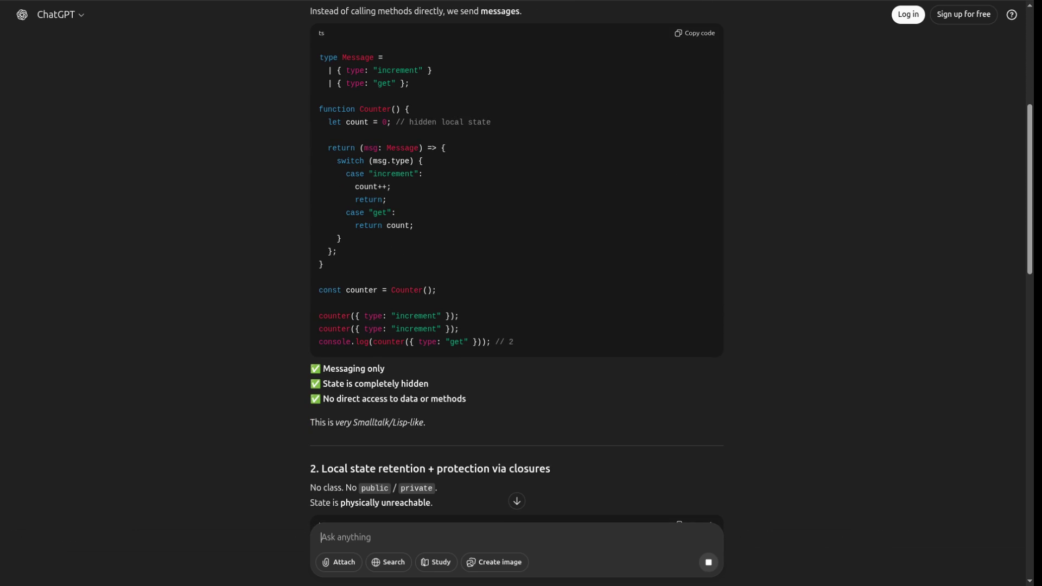
- Read ChatGPT's answer, highlighting the Local state retention heading and 'Encapsulation stronger than private' line
scroll(516, 266, up, 4)
scroll(516, 261, down, 10)
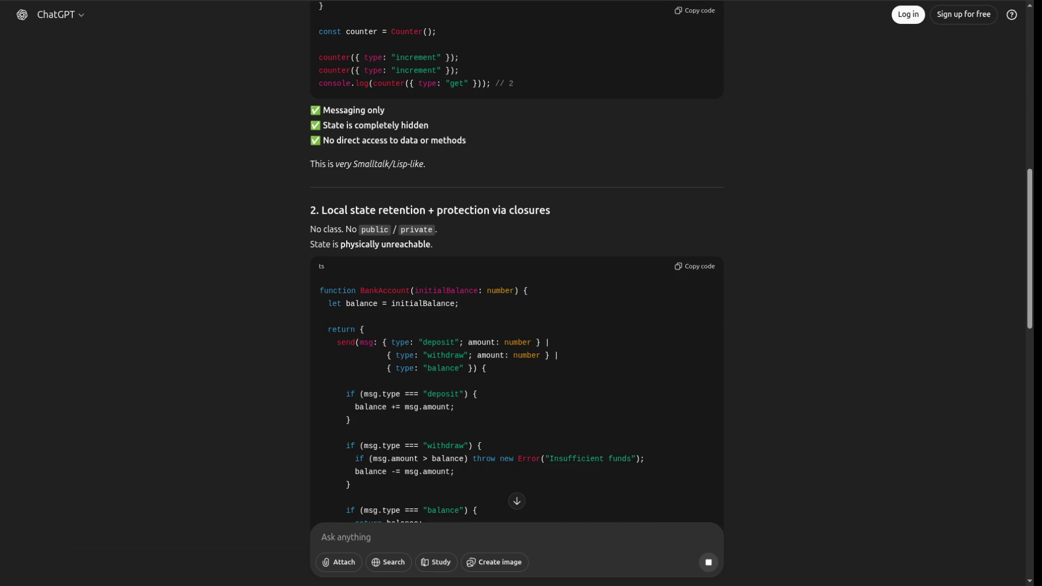
drag(310, 210, 550, 210)
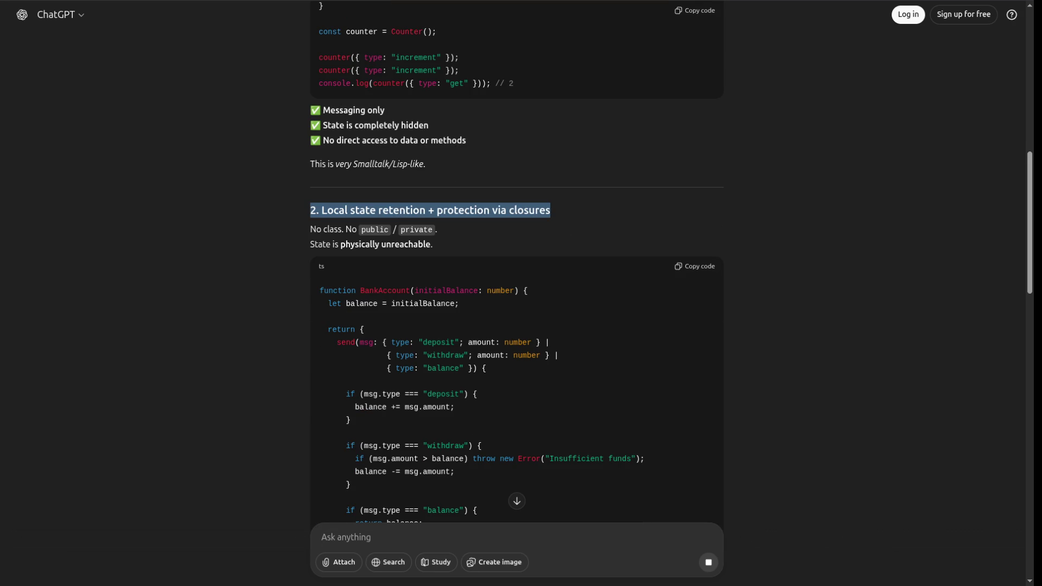
scroll(516, 261, down, 2)
mouse_move(310, 100)
mouse_down()
mouse_move(432, 115)
mouse_move(310, 115)
mouse_move(310, 100)
mouse_up()
click(432, 115)
scroll(516, 261, down, 5)
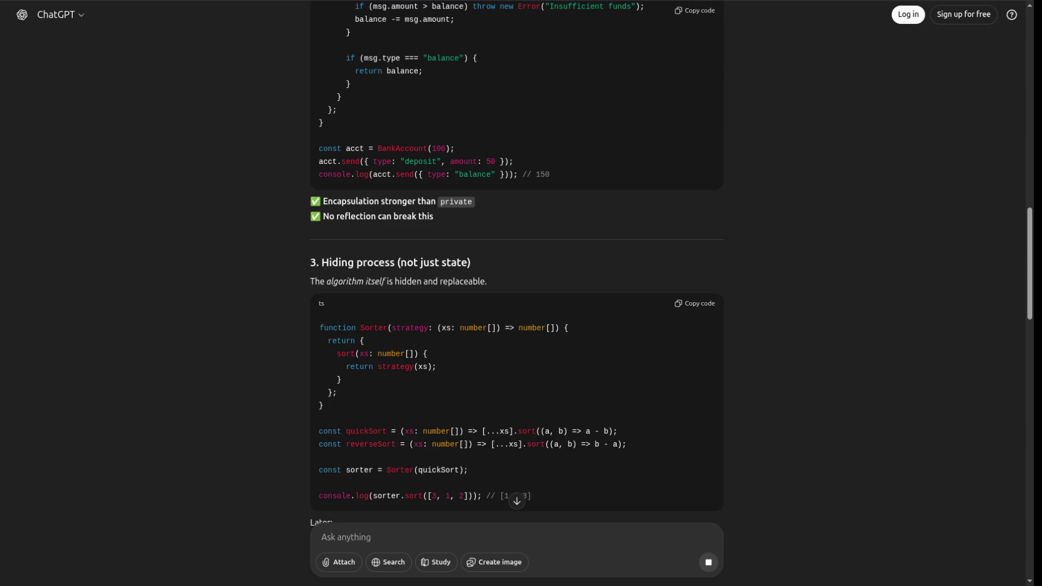
drag(327, 201, 472, 201)
scroll(516, 260, down, 3)
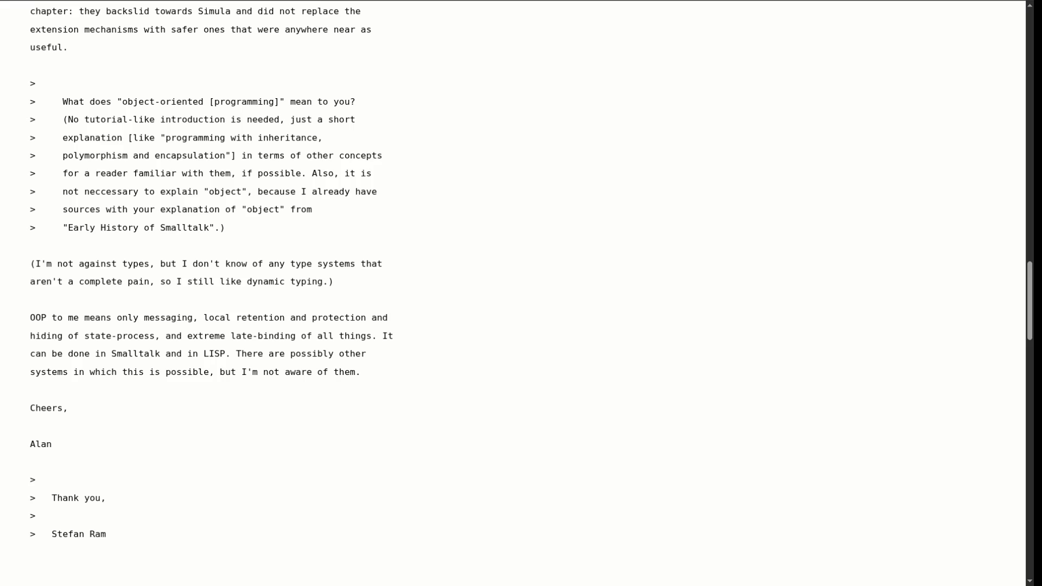
- Google 'ubergo gihtub' in a new tab and open the Uber Go GitHub organization result
key(ctrl+t)
text(ub)
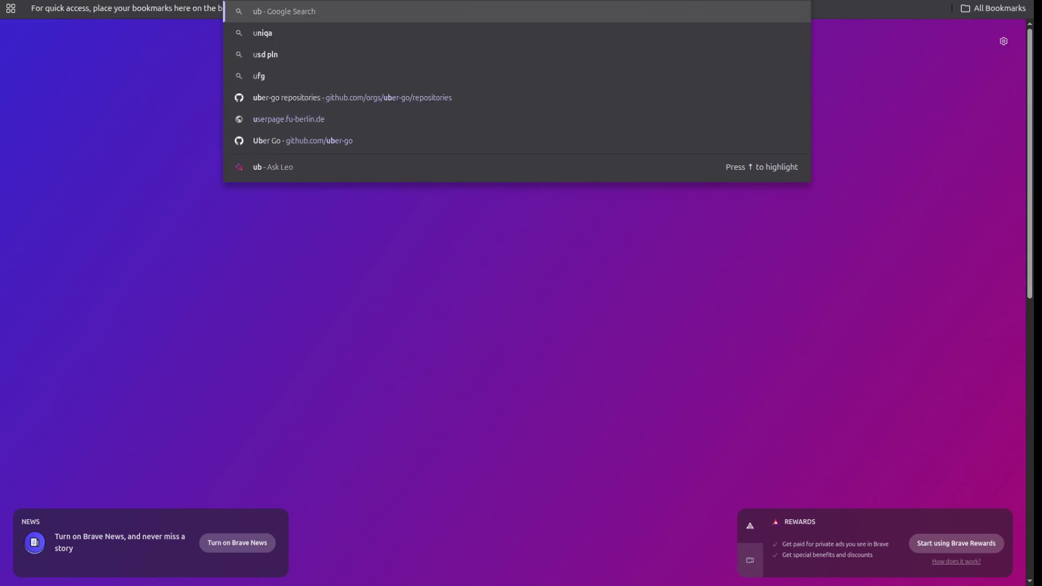
text(ergo gihtub)
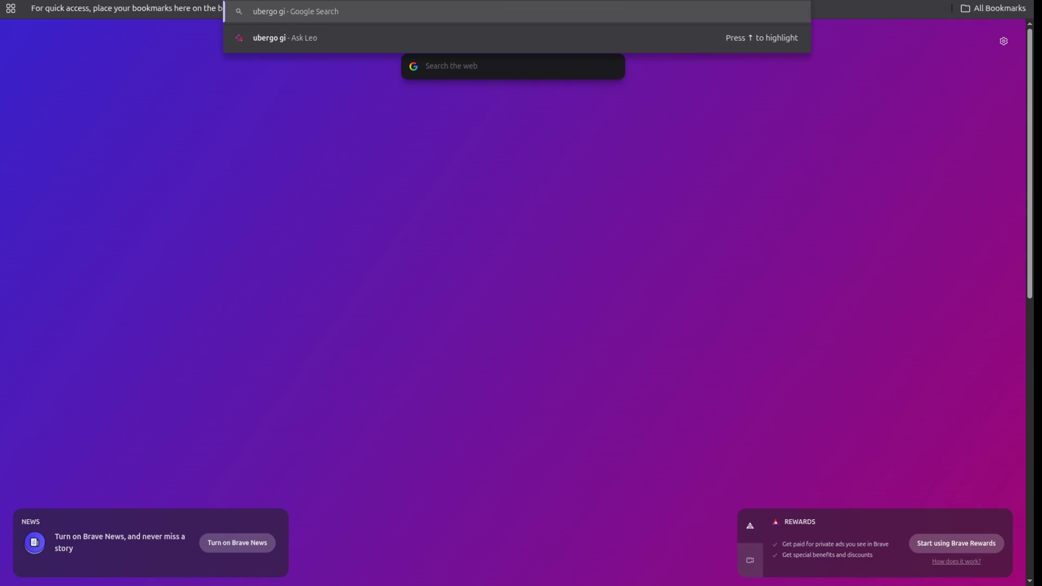
key(Return)
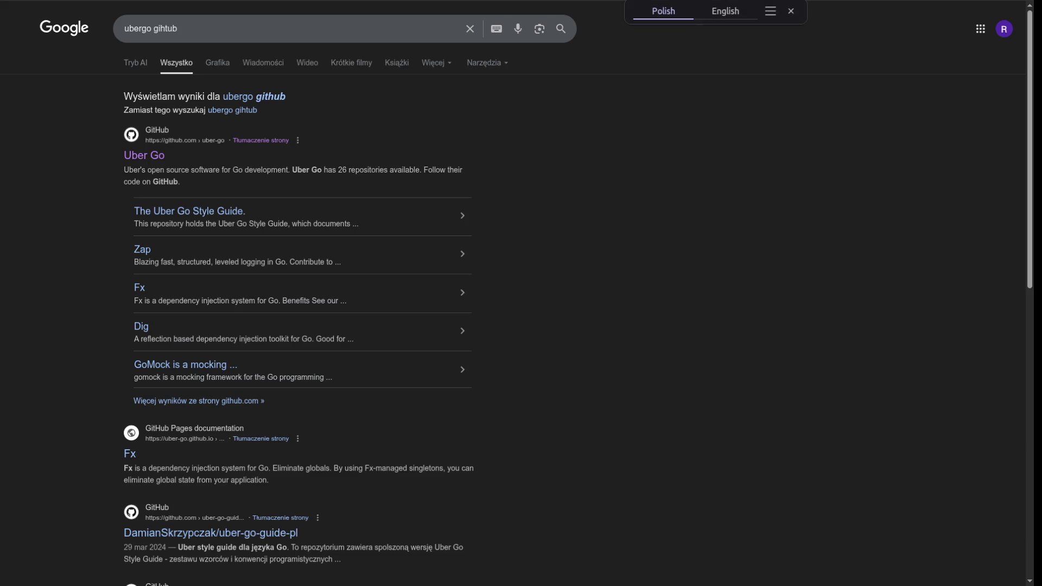
click(143, 156)
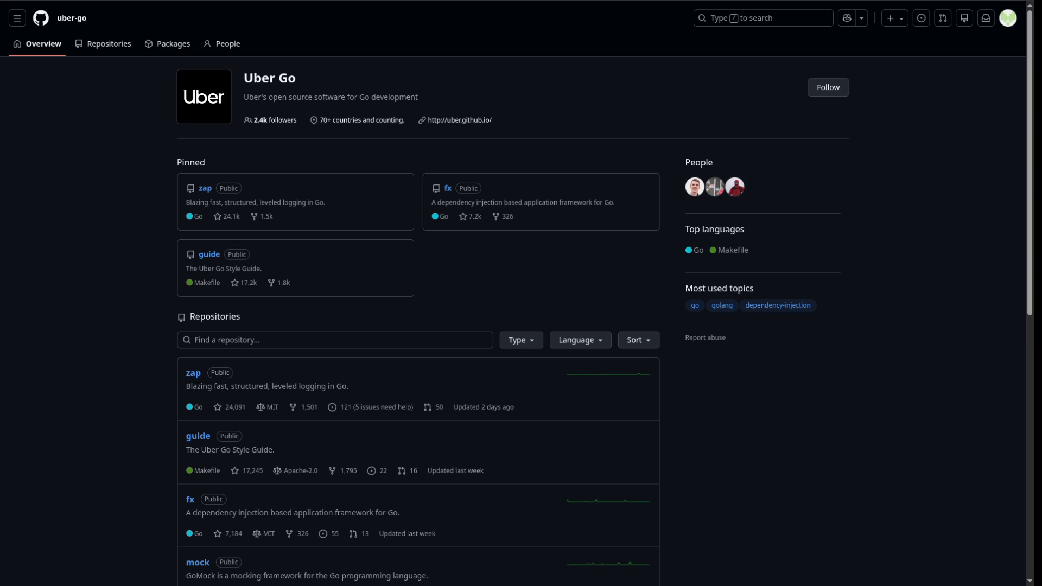
- Look through all 26 uber-go repositories and open nilaway, the Go nil-panic static analyzer
click(109, 44)
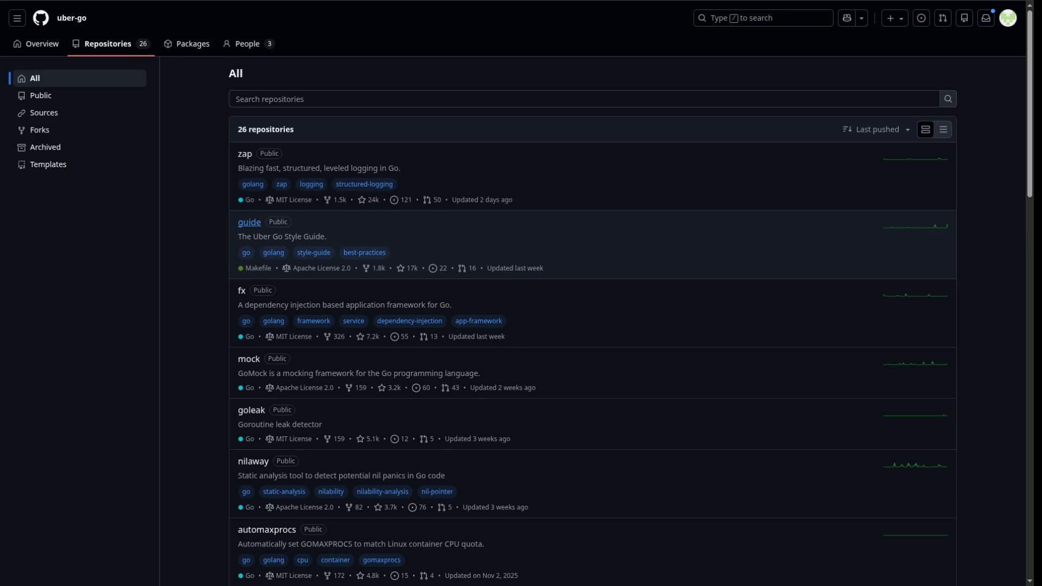
scroll(260, 336, down, 3)
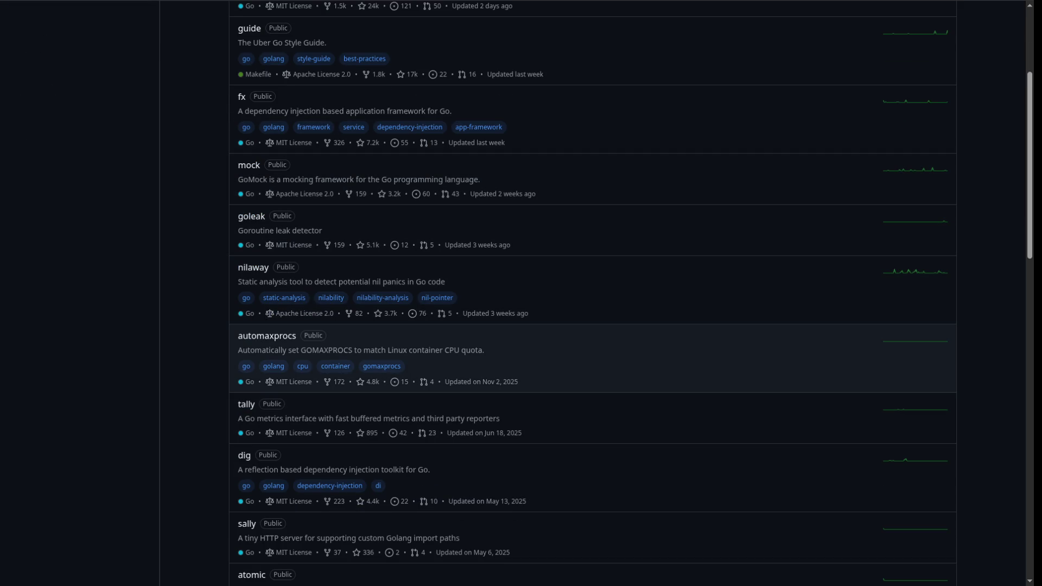
scroll(261, 341, down, 3)
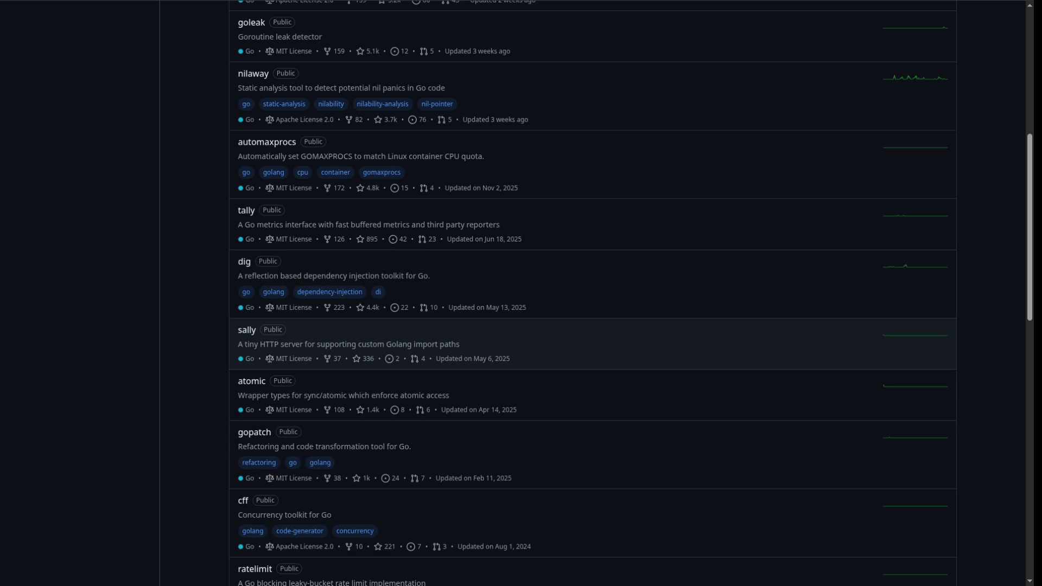
scroll(304, 451, down, 3)
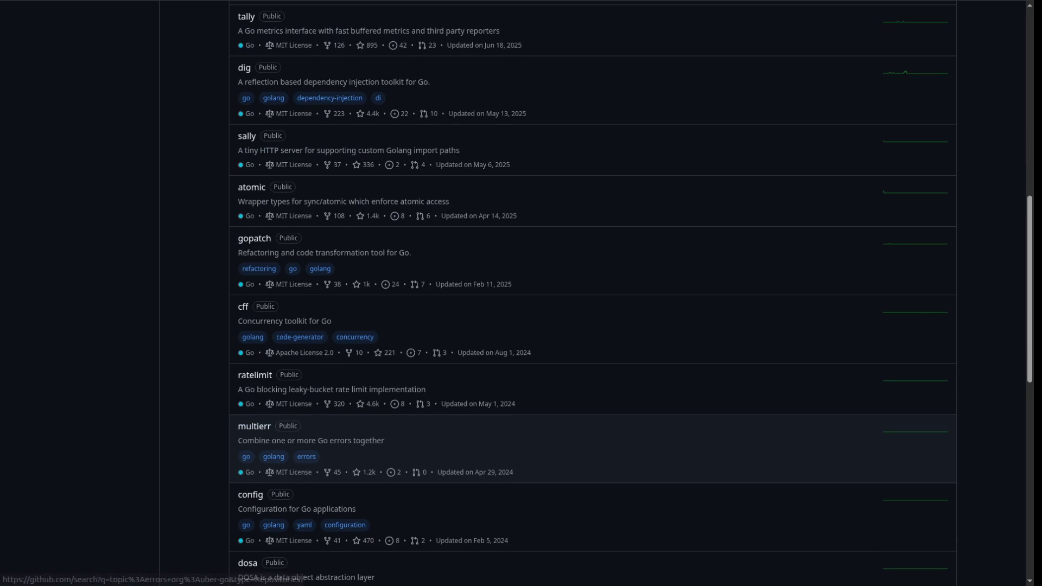
scroll(306, 456, down, 3)
scroll(306, 457, down, 3)
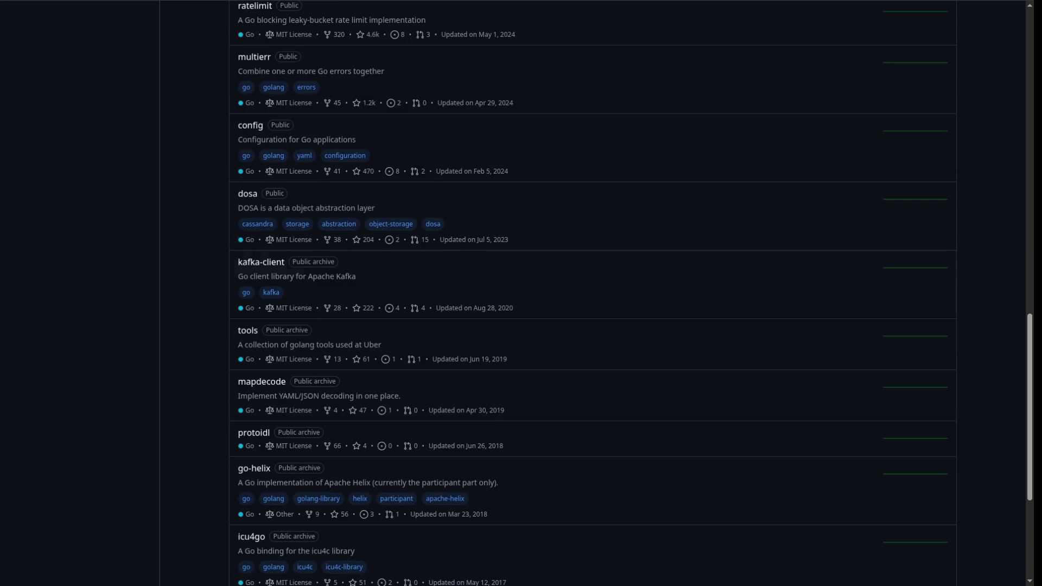
scroll(248, 194, up, 8)
scroll(247, 195, up, 6)
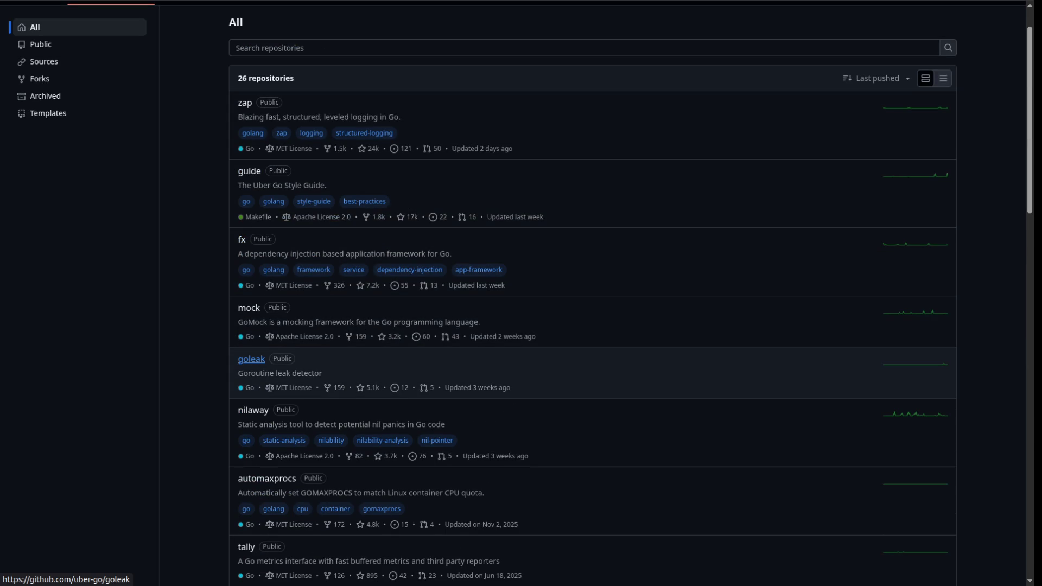
click(252, 410)
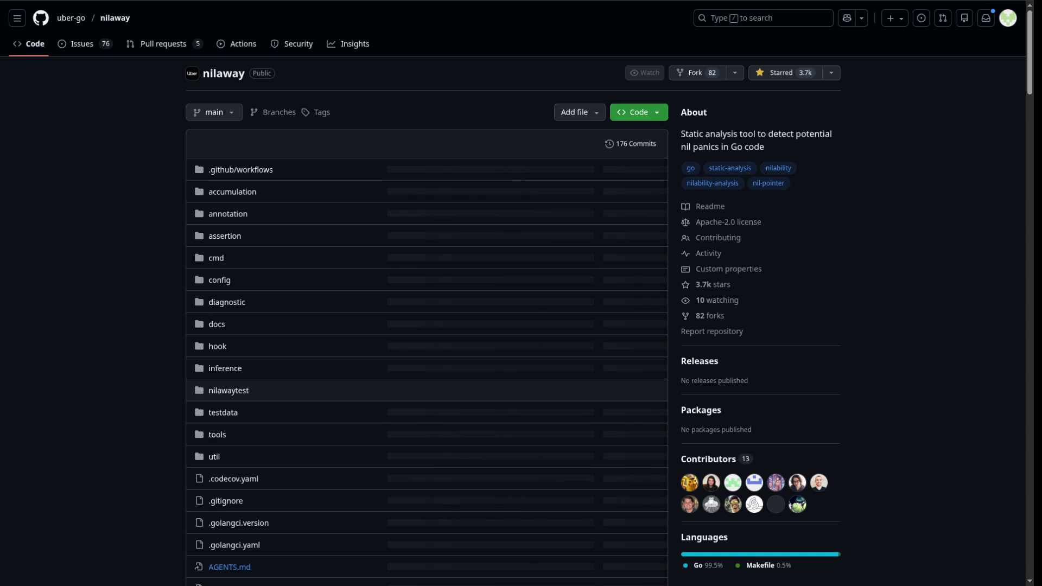
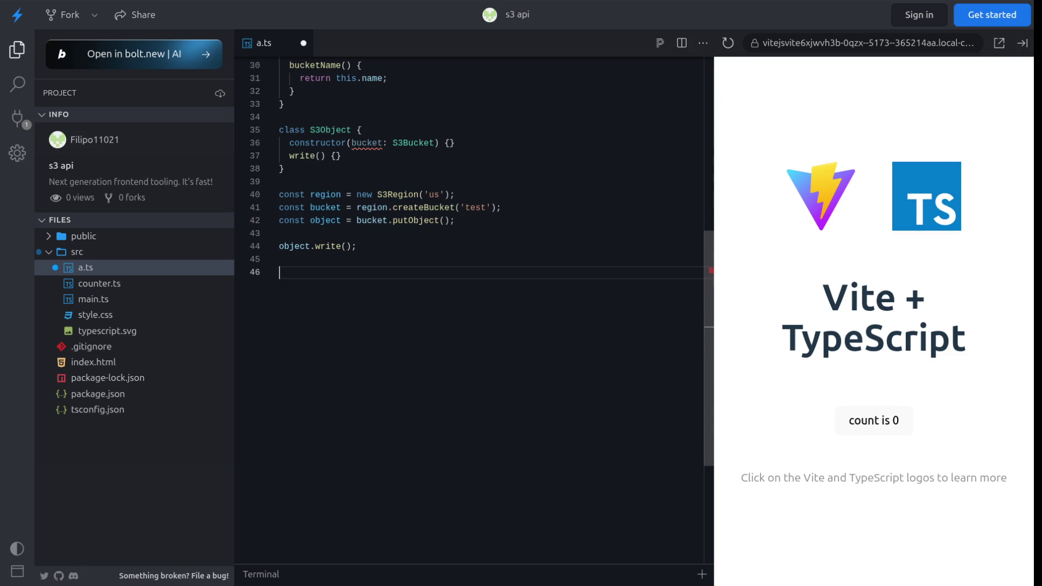
- Add blank lines at the end of a.ts and place the cursor on empty line 70
key(Return)
key(Return)
key(Return)
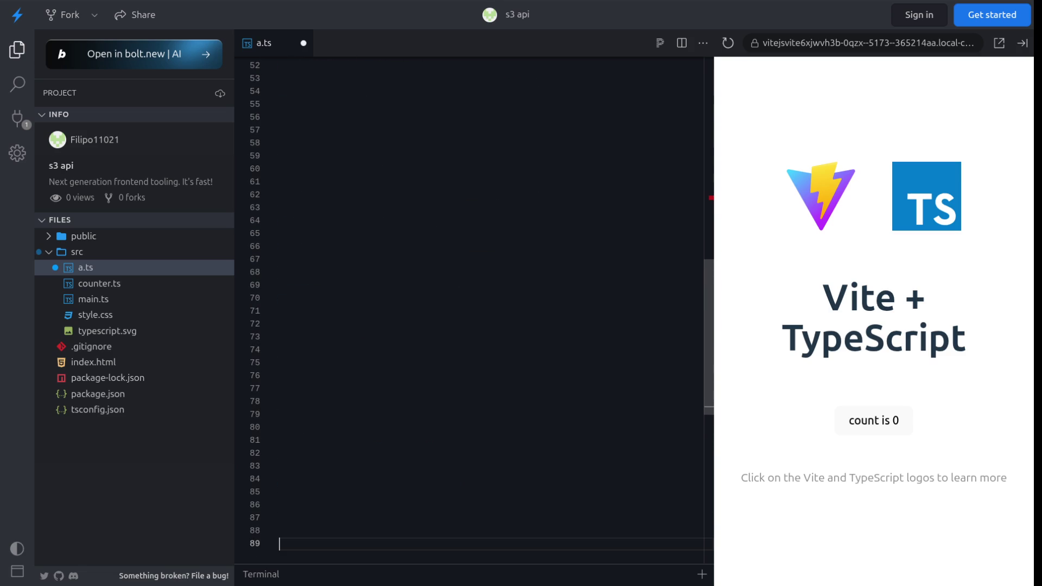
click(279, 298)
- Start an S3Client class in a.ts with an empty getBucket() method
text(cl)
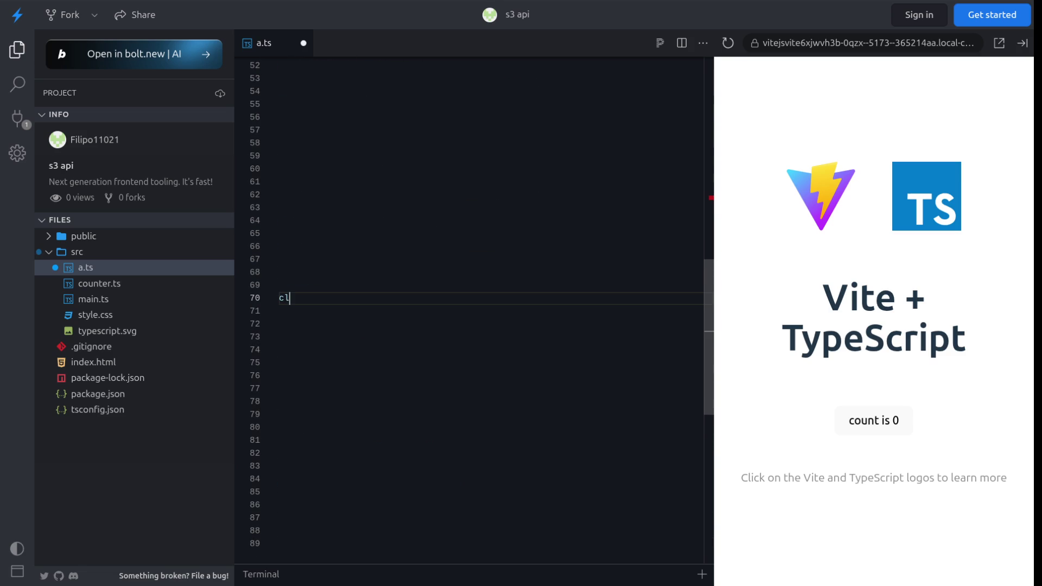
text(ass S3Client)
text( {)
key(Return)
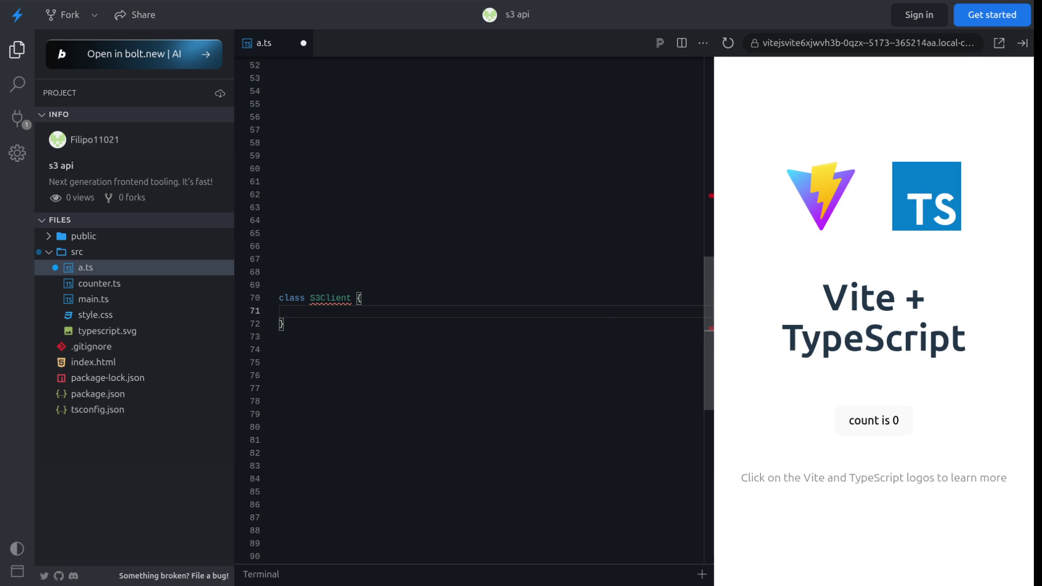
text(getBucket() {)
key(Return)
key(Down)
key(Return)
key(Return)
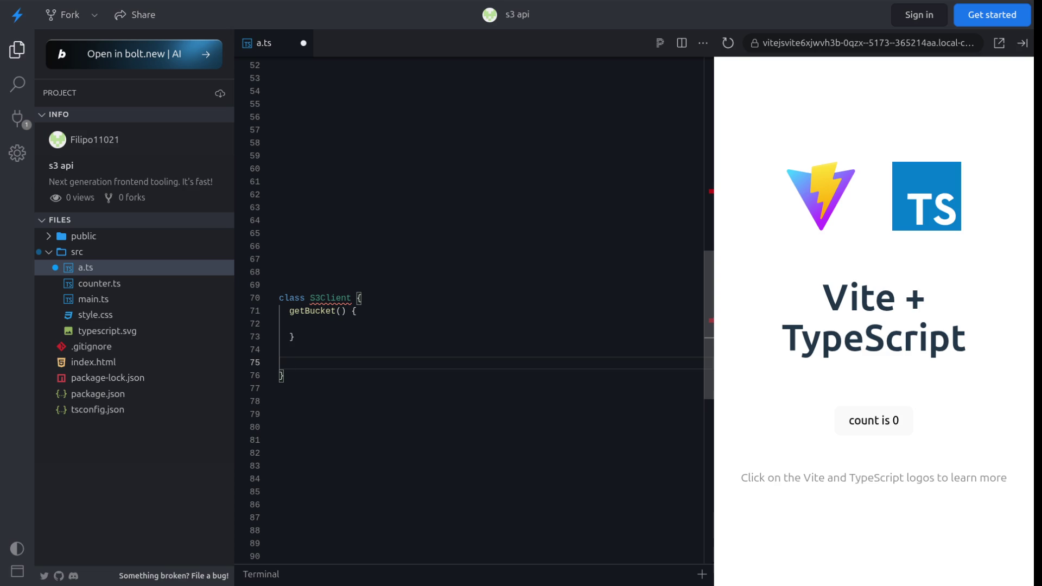
click(280, 323)
key(Down)
key(Down)
key(Return)
- Add a putObject(bucketName: string) method below getBucket
text(putObject)
text(() {)
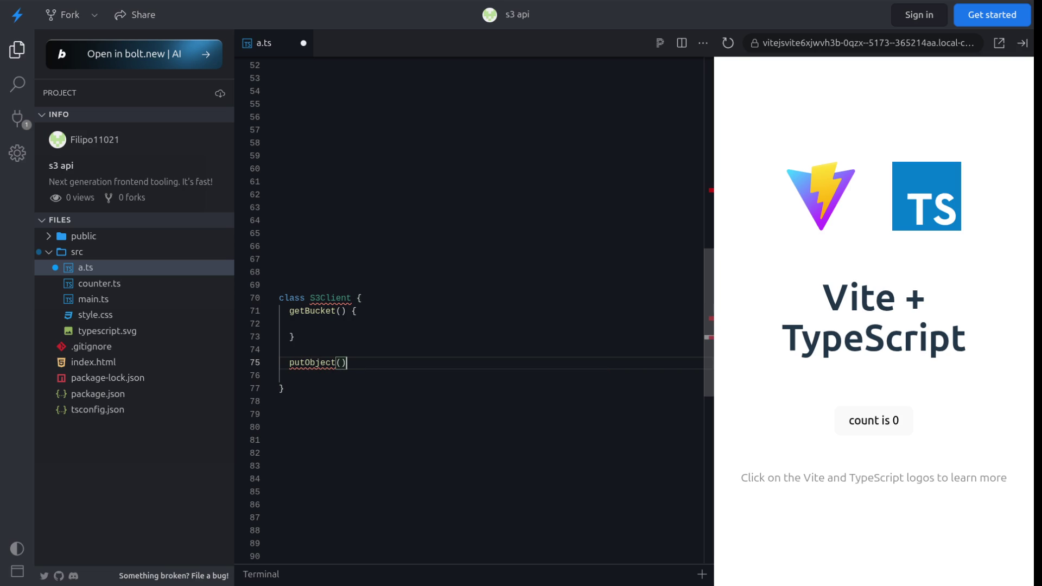
key(Return)
click(340, 363)
text(bucket)
key(BackSpace)
key(BackSpace)
key(BackSpace)
text(ucketName)
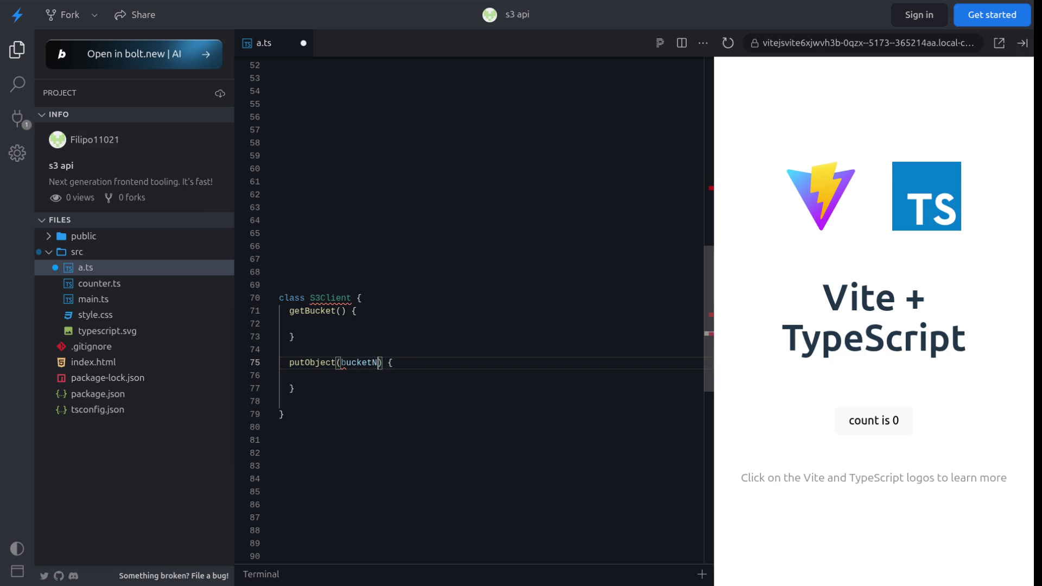
text(: string)
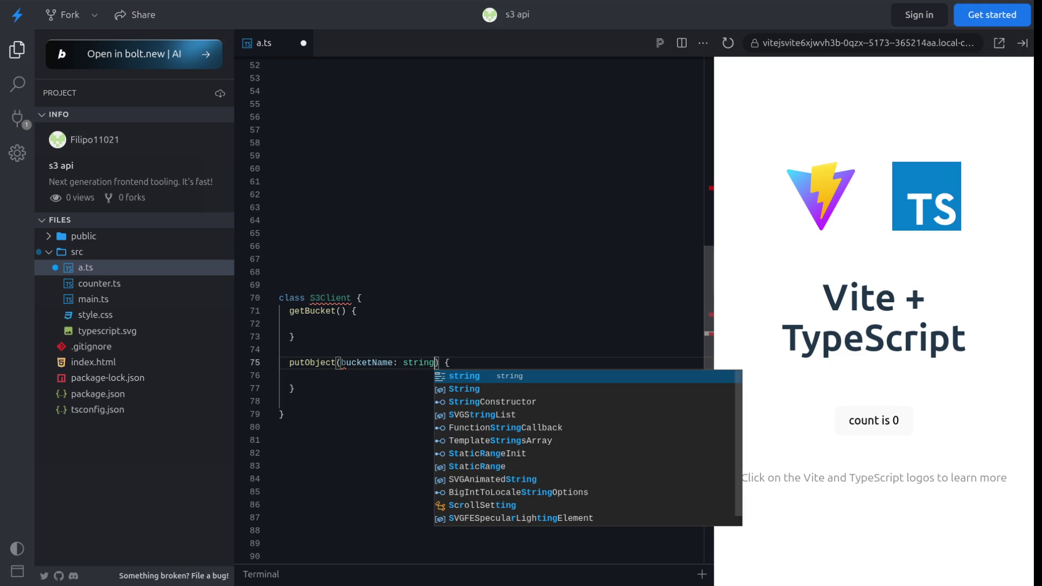
- Make getBucket return an empty string, review the putObject stub, and switch to ChatGPT
click(280, 324)
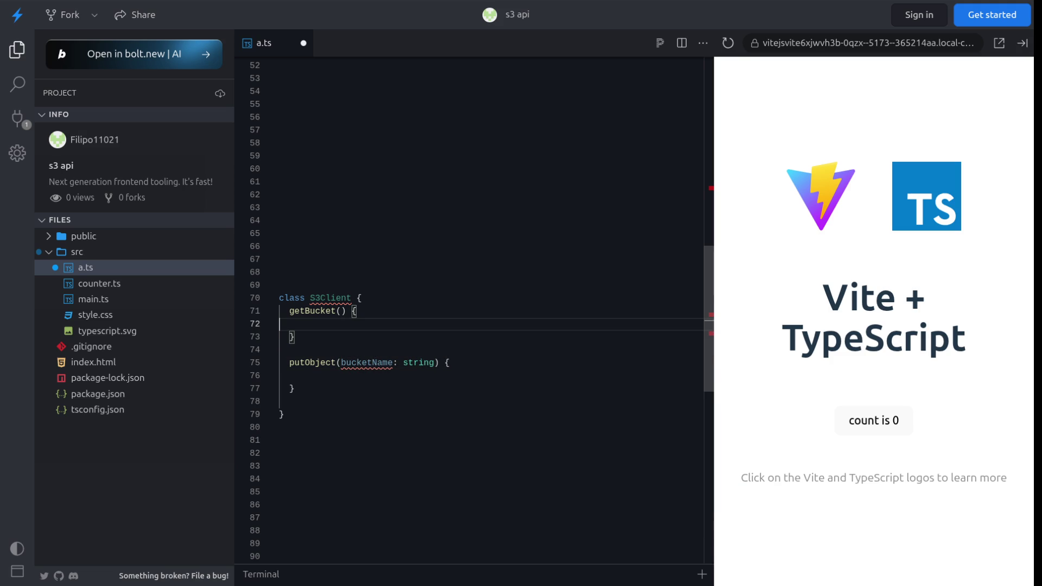
text(return ")
mouse_move(434, 363)
mouse_down()
mouse_move(319, 363)
mouse_move(341, 362)
mouse_up()
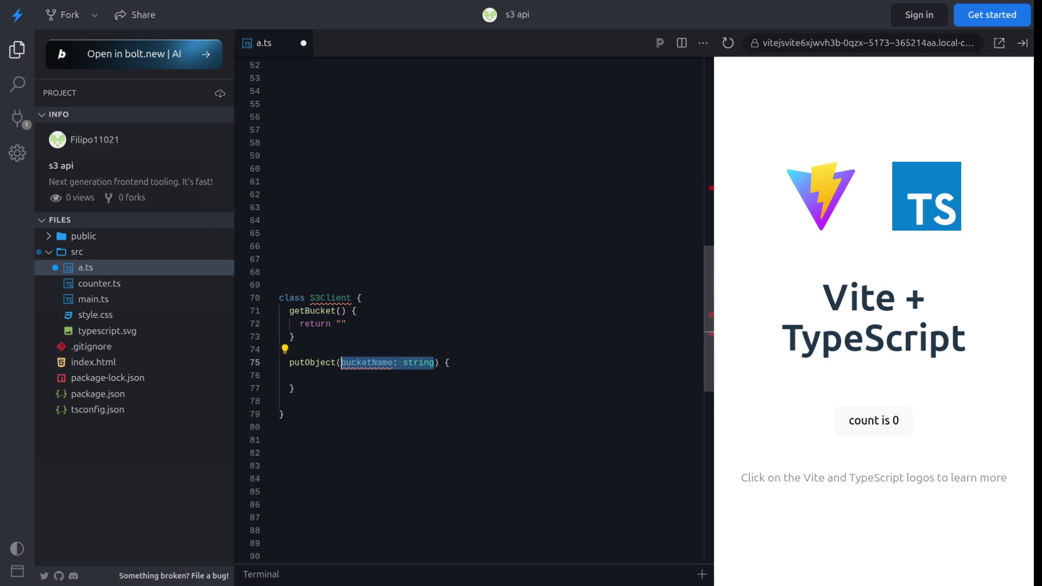
drag(300, 389, 280, 376)
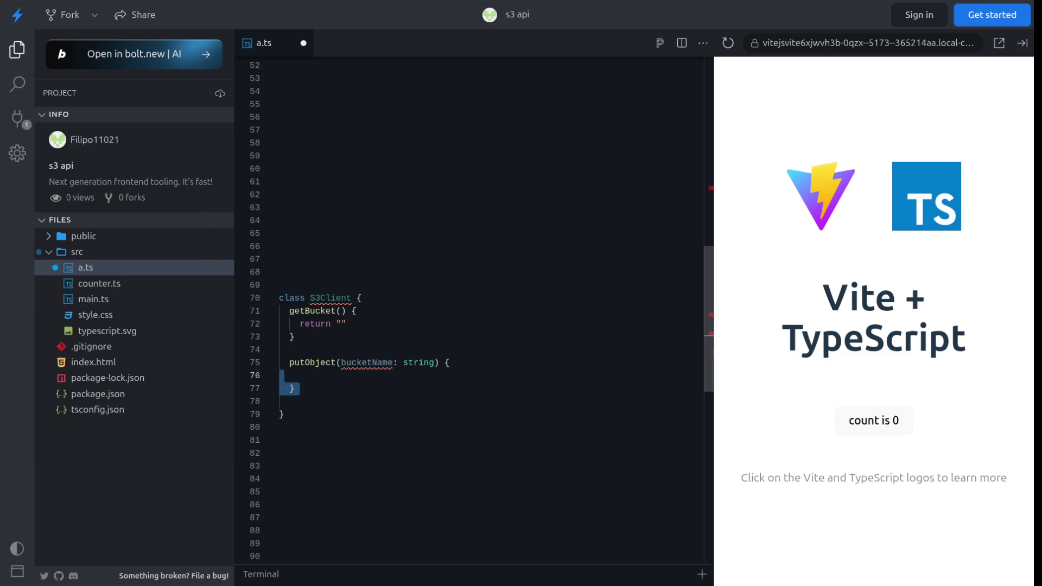
key(alt+Tab)
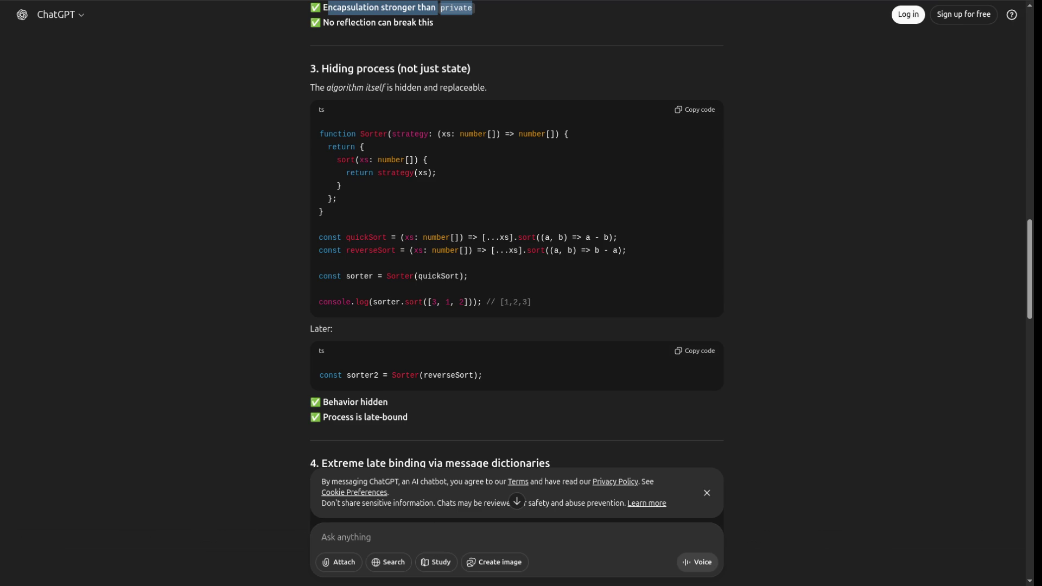
- Dismiss the cookie notice and clear ChatGPT into a fresh chat
scroll(515, 234, down, 3)
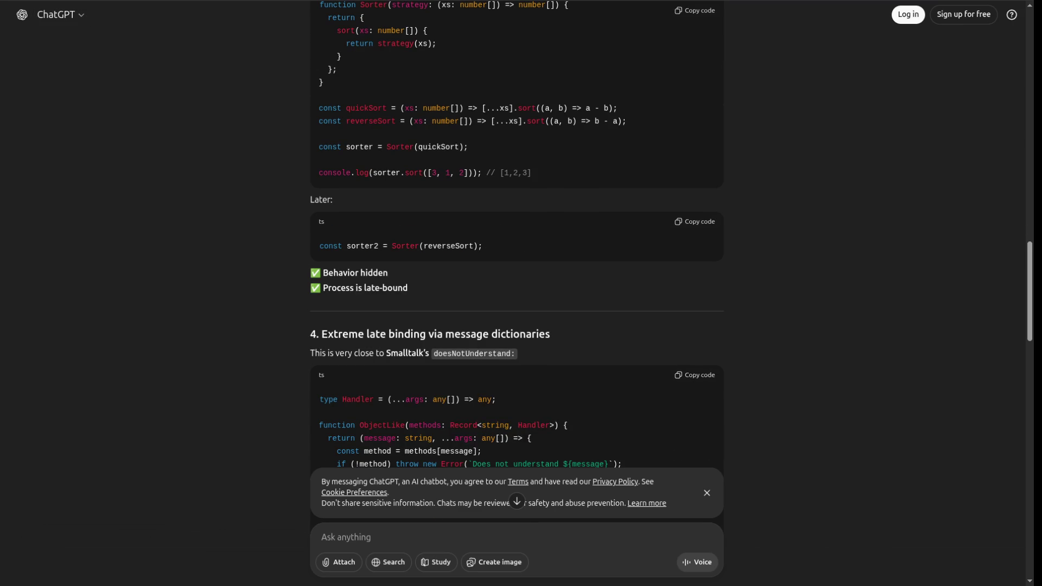
click(706, 492)
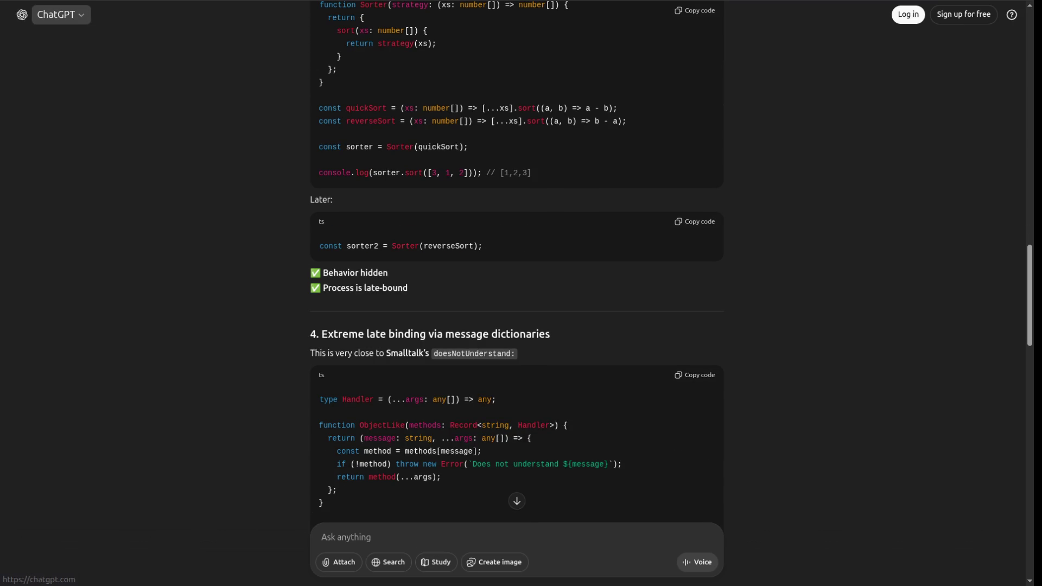
click(22, 15)
click(516, 291)
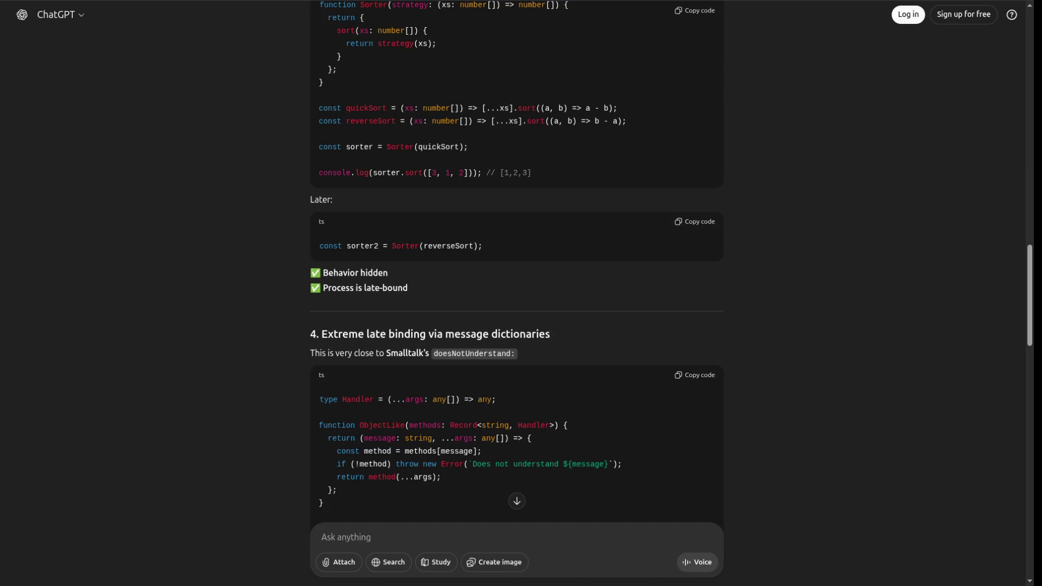
- Ask 'i want upload img to s3 storage using typescript', read the answer, then search 's3 java'
text(give )
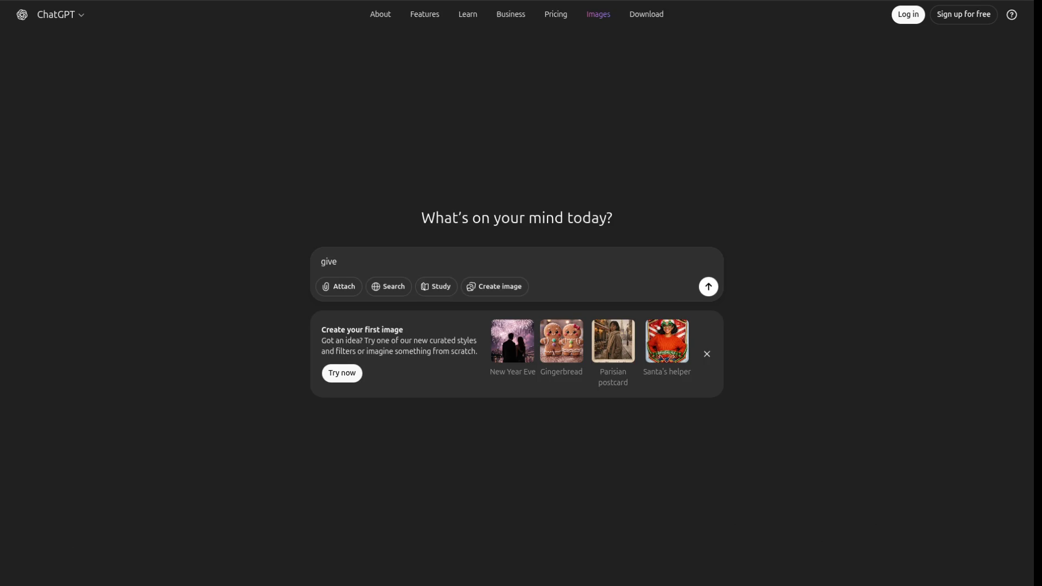
text(me)
key(ctrl+shift+Left)
key(ctrl+shift+Left)
key(BackSpace)
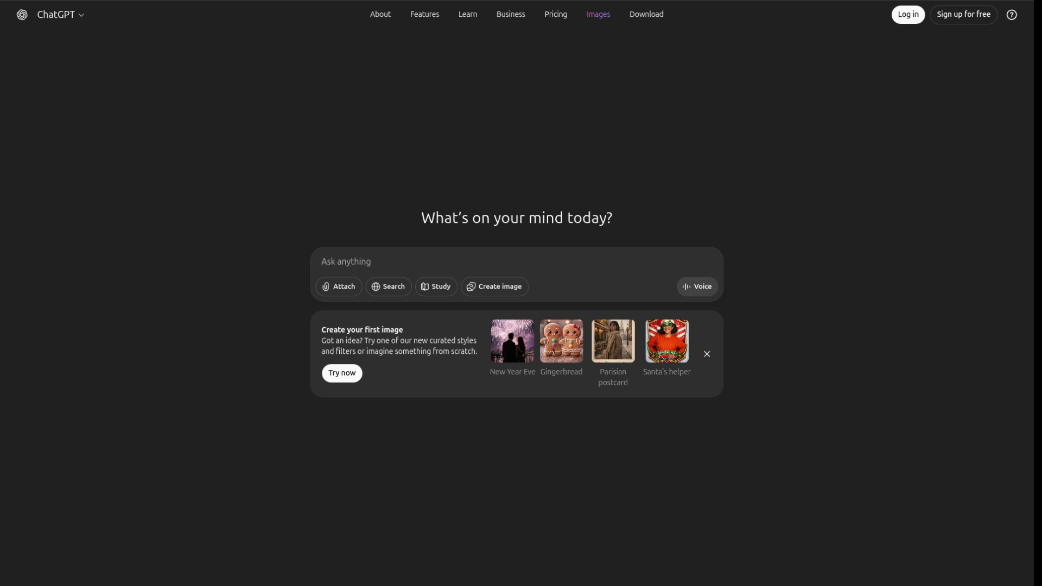
text(i want upload img to s3)
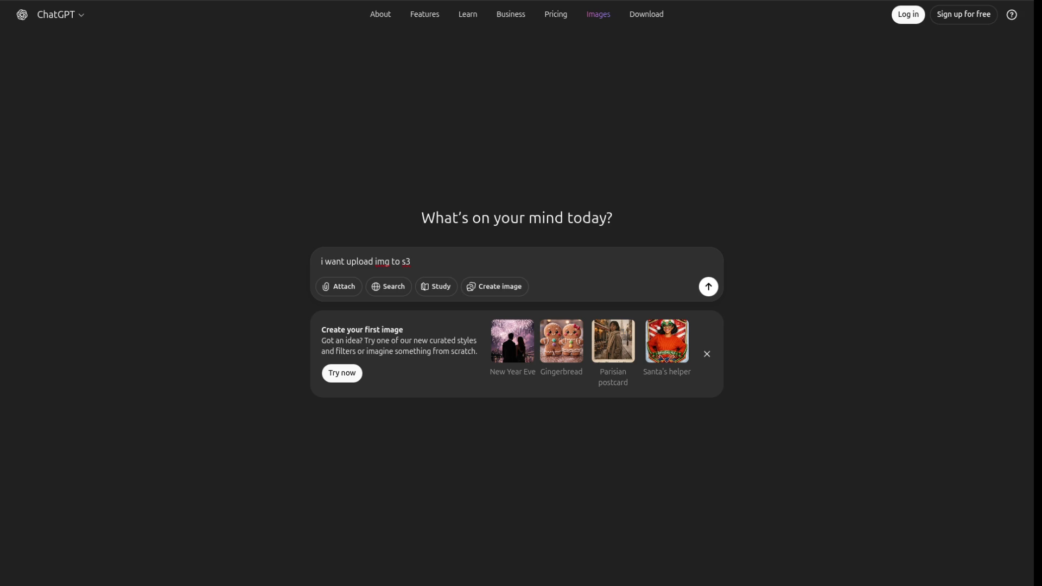
text( storage using)
text( typescript)
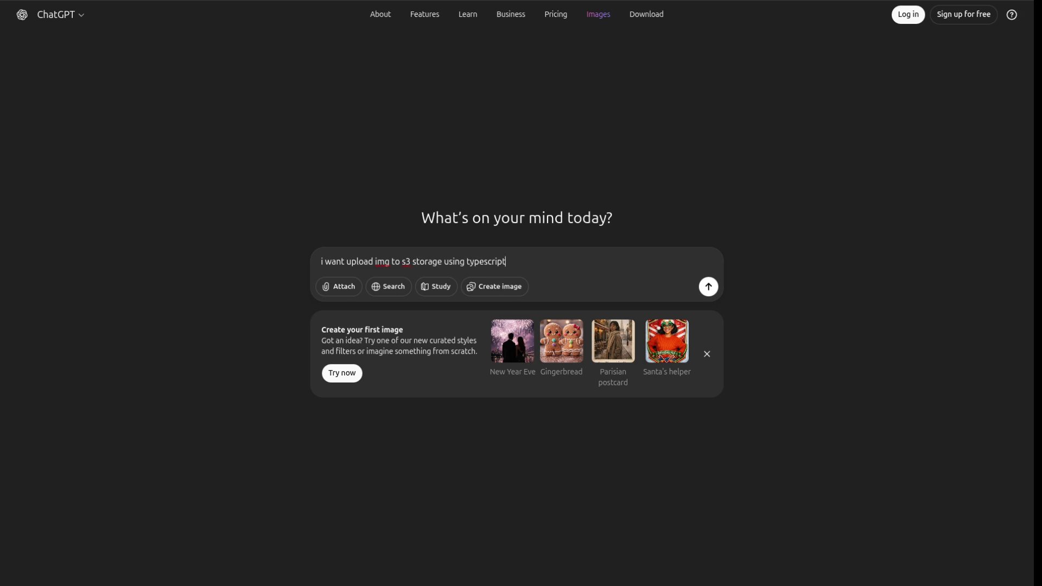
key(Return)
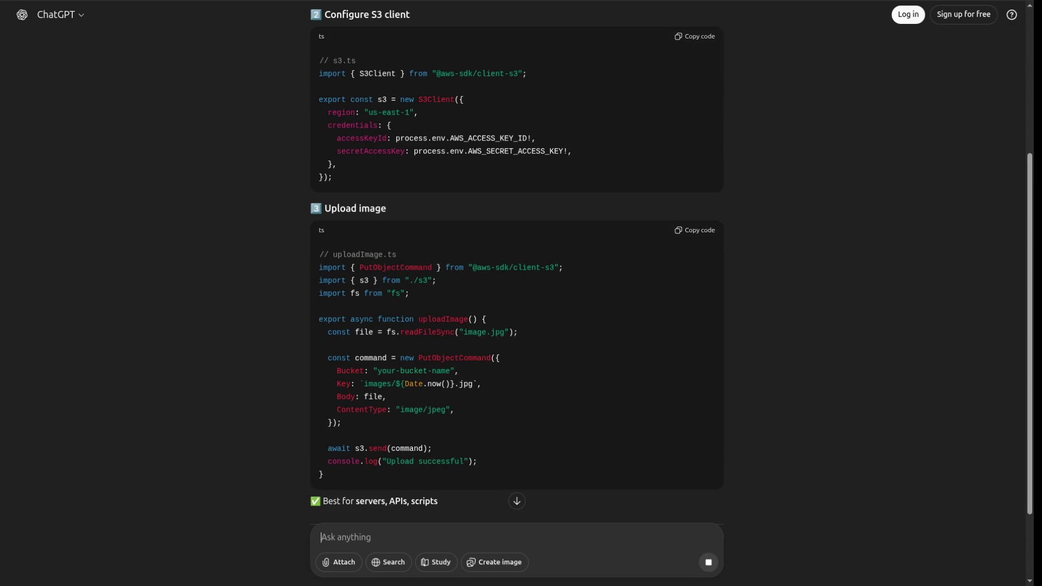
scroll(516, 271, down, 2)
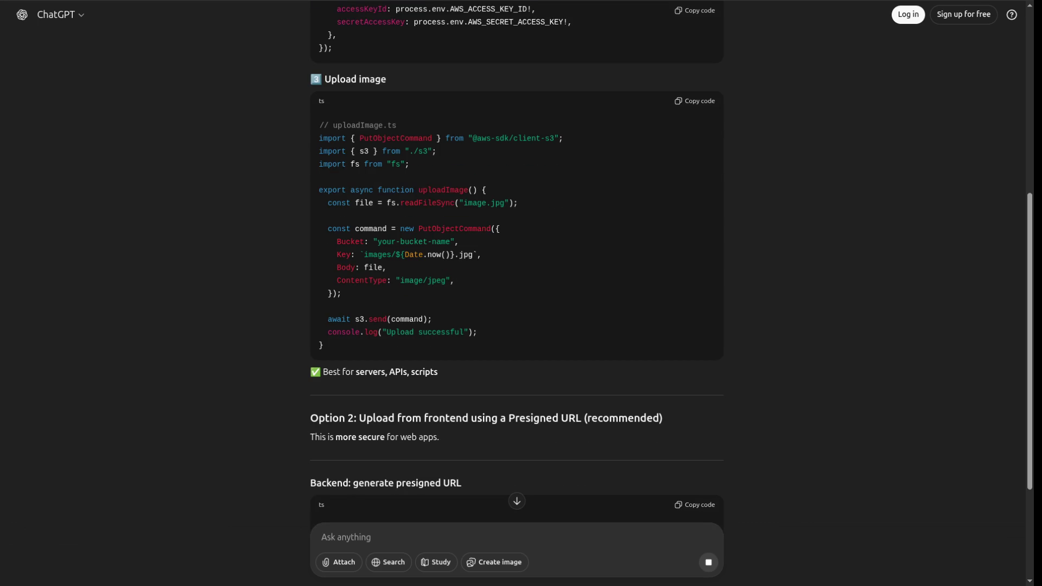
scroll(516, 271, down, 10)
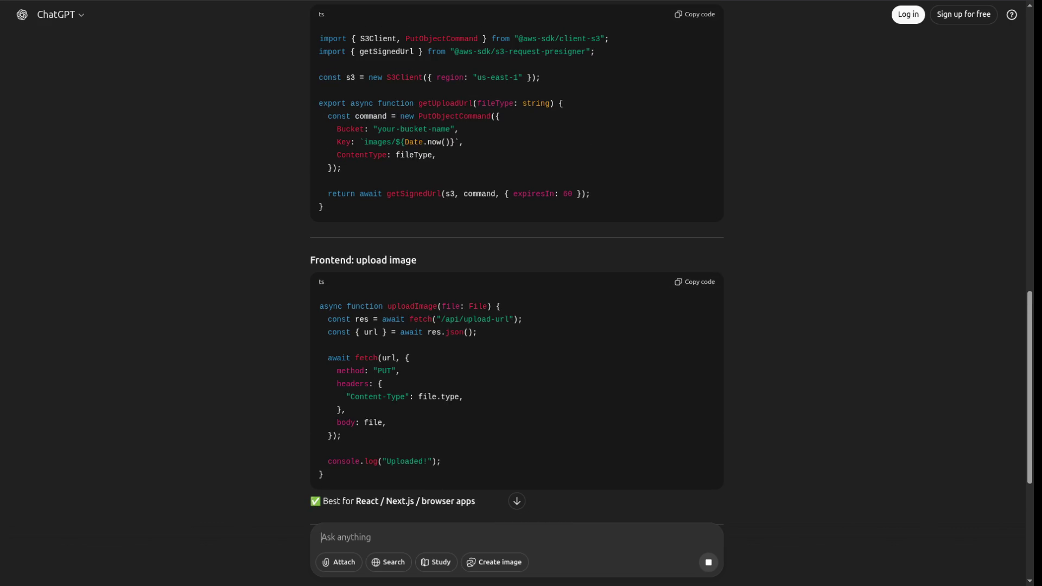
text(s3)
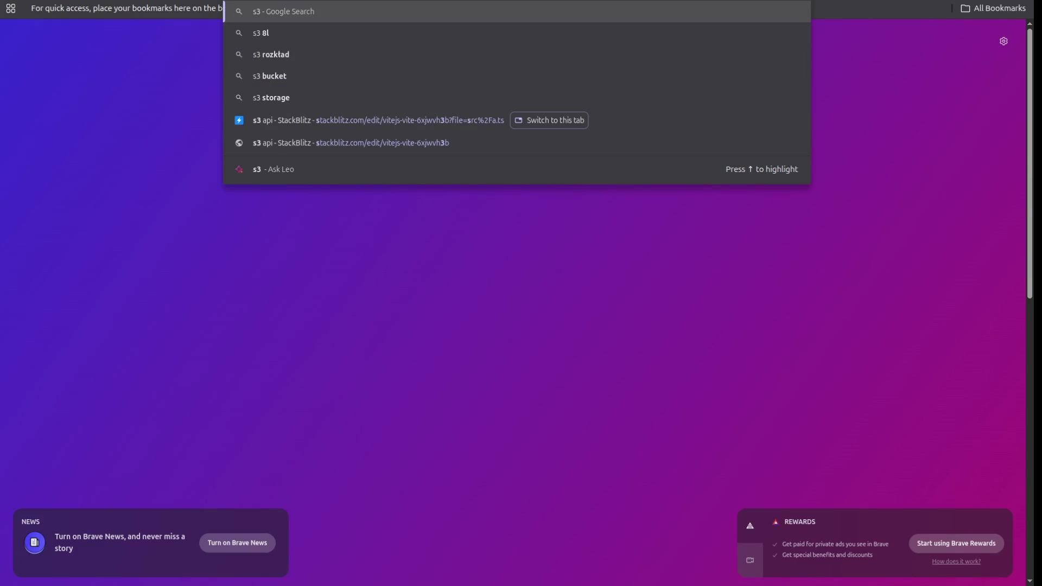
text( java)
- Search 's3 java' and browse the AWS Java S3 examples for creating, listing and deleting buckets
key(Return)
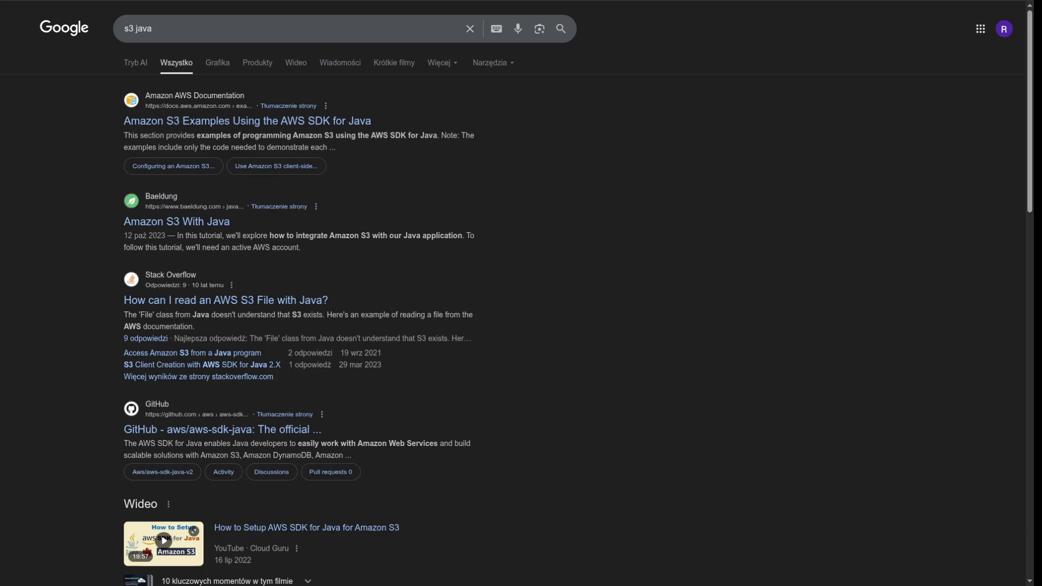
click(315, 121)
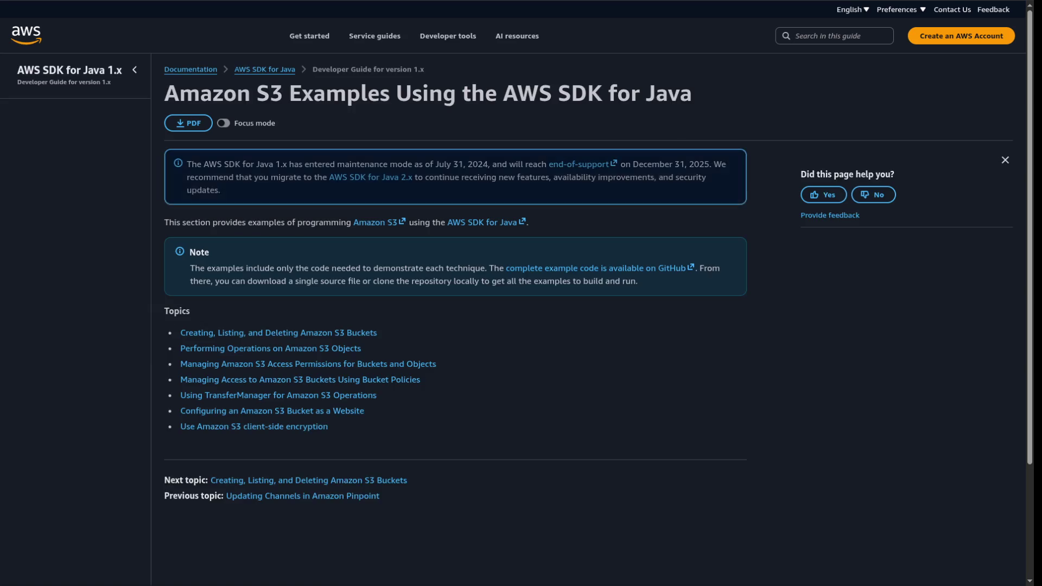
scroll(459, 325, down, 10)
scroll(458, 326, up, 10)
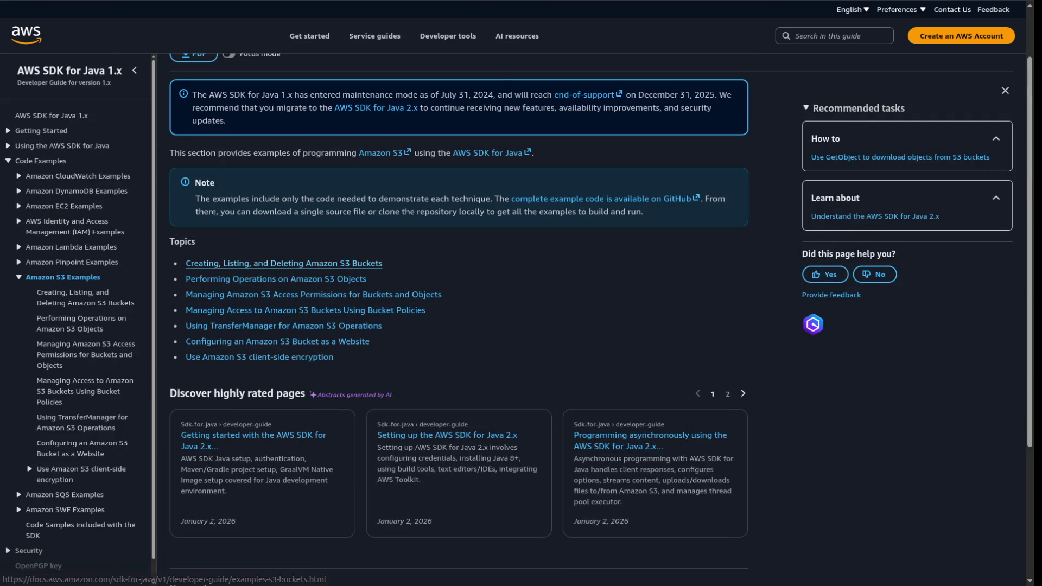
click(284, 332)
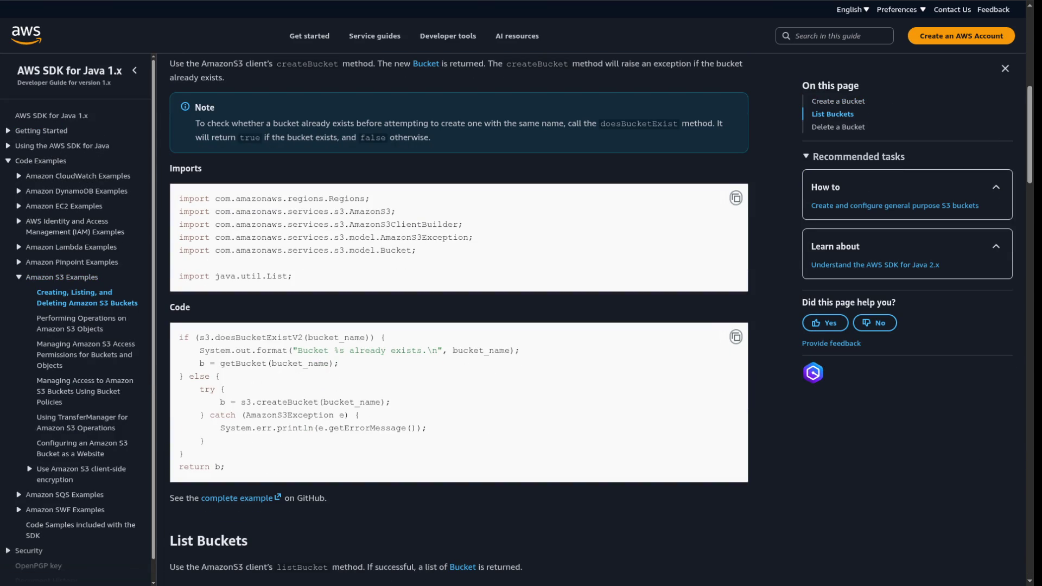
scroll(459, 320, down, 10)
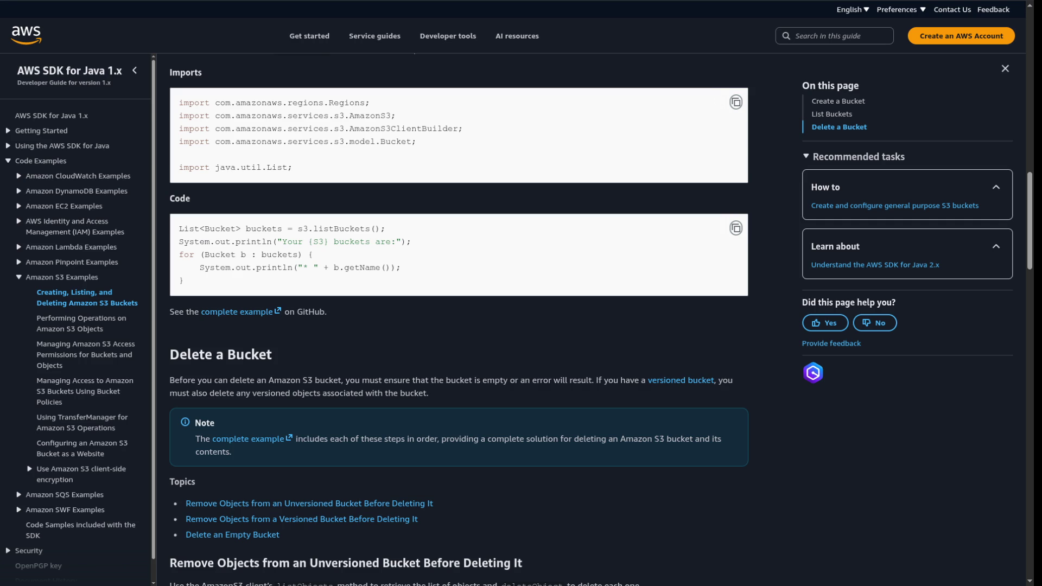
scroll(459, 320, up, 15)
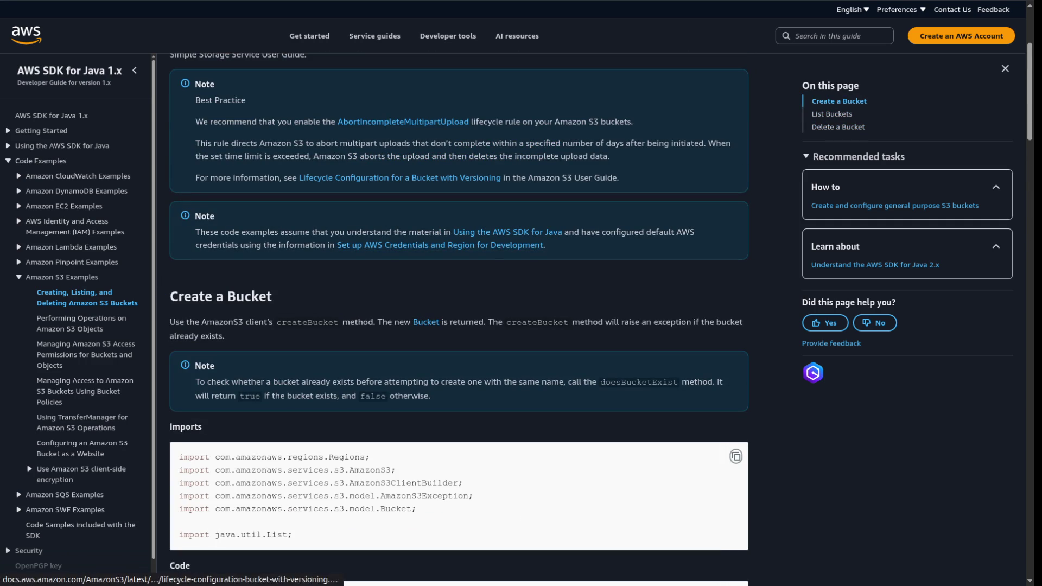
- Refine the search to 's3 java github' and open the aws/aws-sdk-java repository
key(alt+Left)
key(alt+Left)
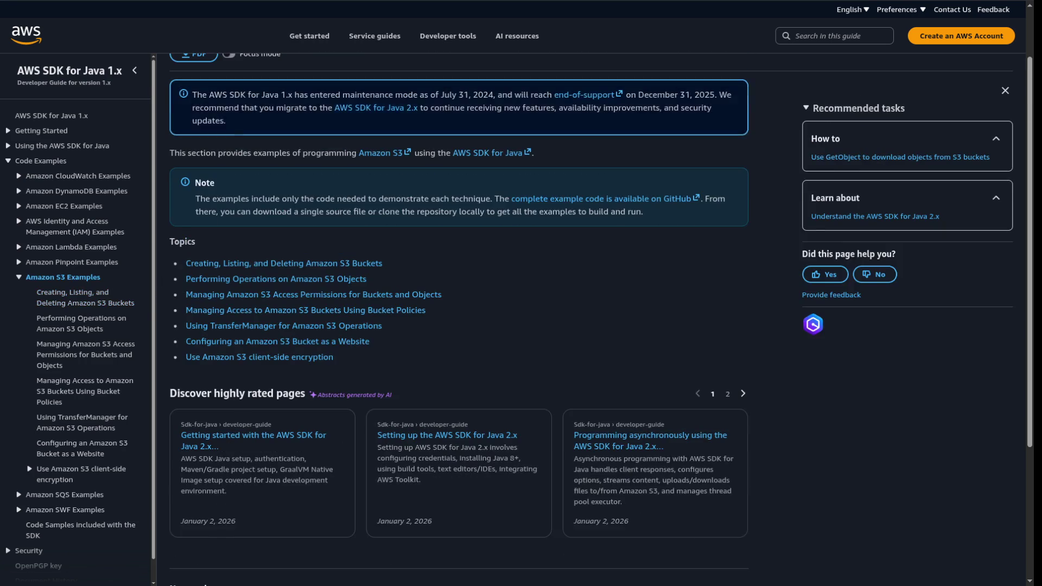
click(153, 28)
text(github)
key(Return)
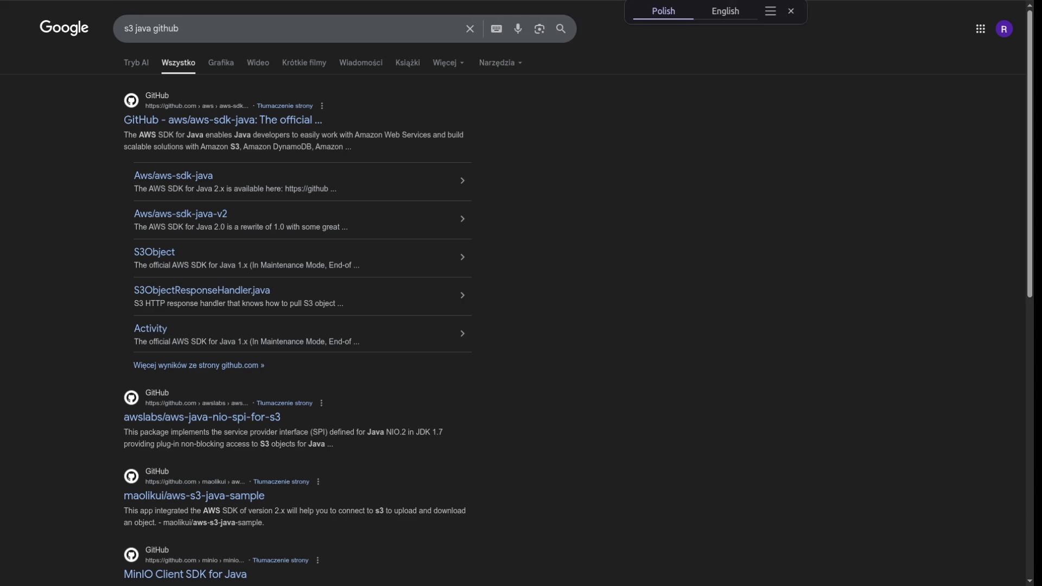
click(223, 120)
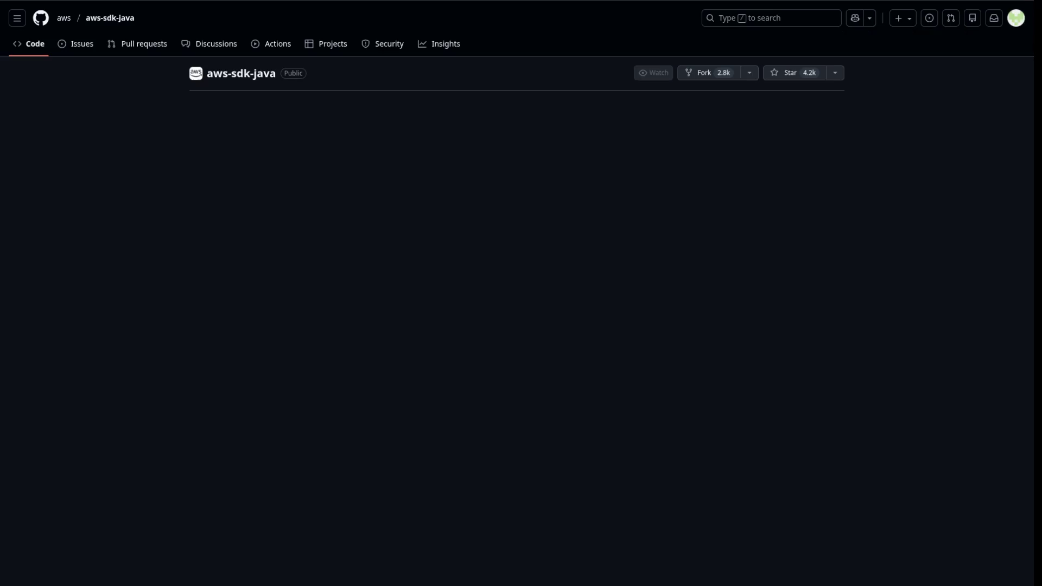
- Navigate aws-java-sdk-s3 down to src/main/java/com/amazonaws/services/s3 and open AmazonS3.java
key(ctrl+f)
text(s3)
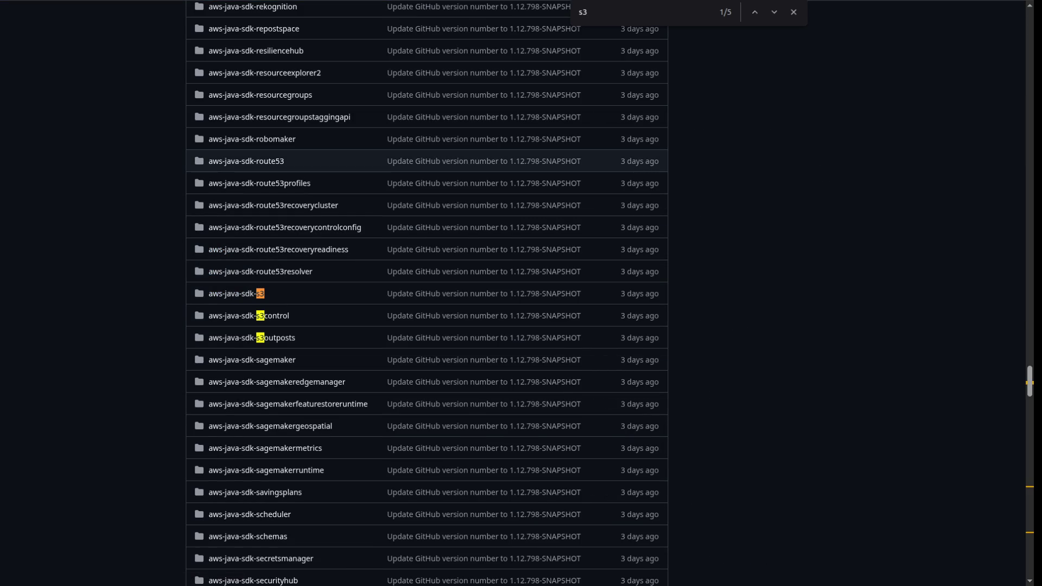
key(ctrl+Return)
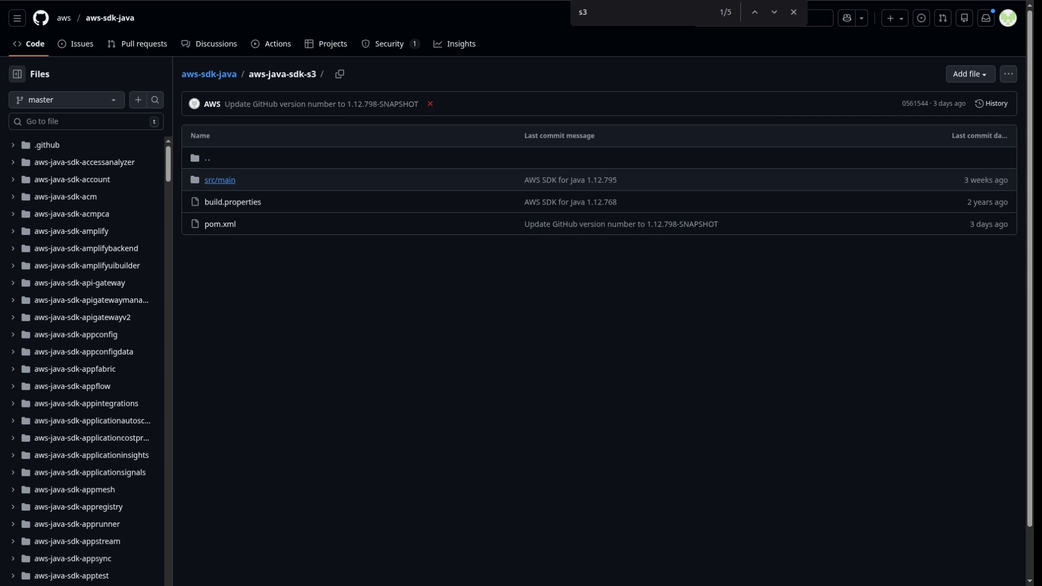
click(219, 179)
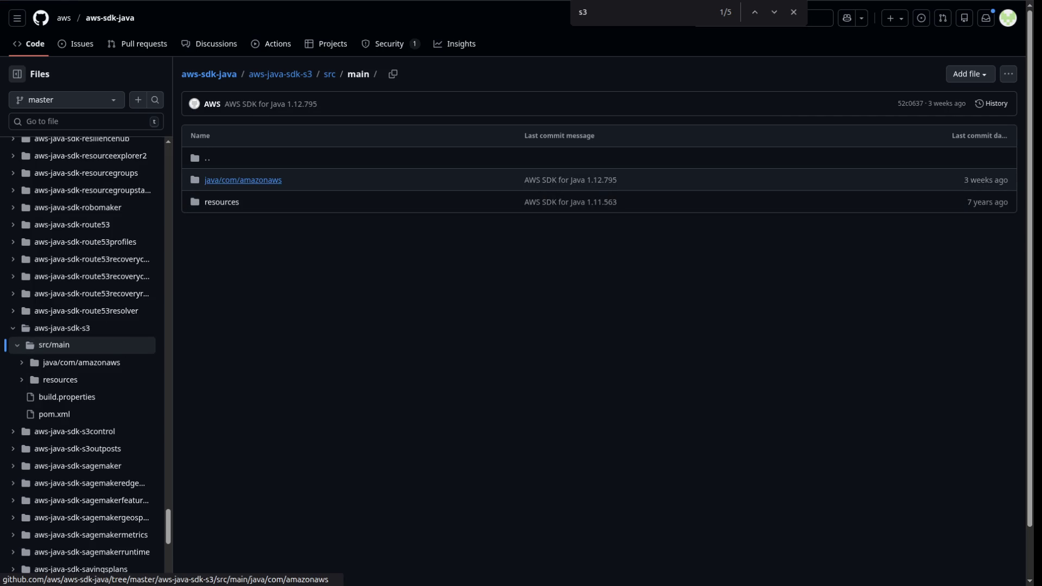
click(234, 179)
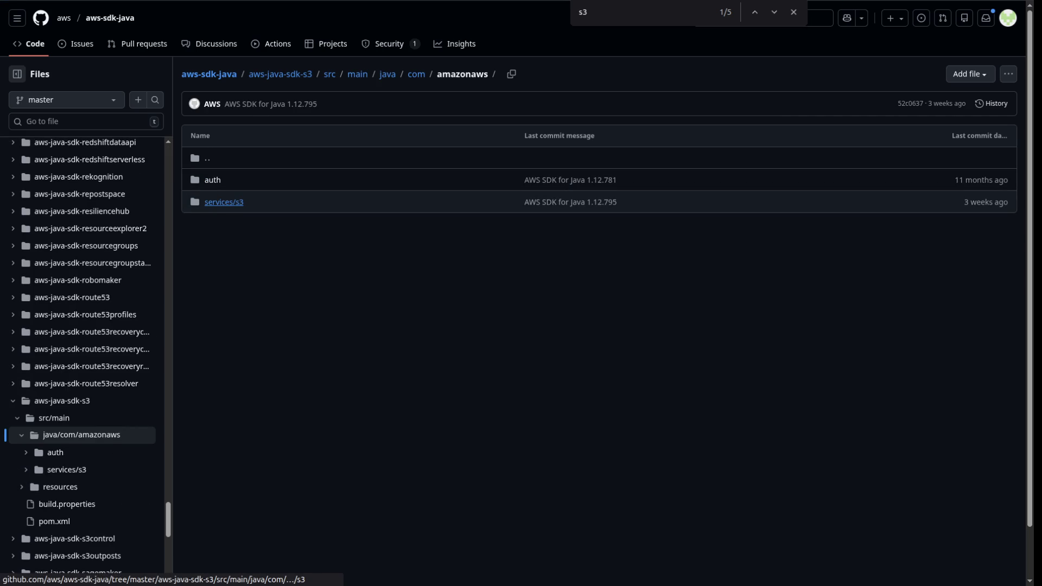
click(223, 201)
scroll(255, 399, down, 10)
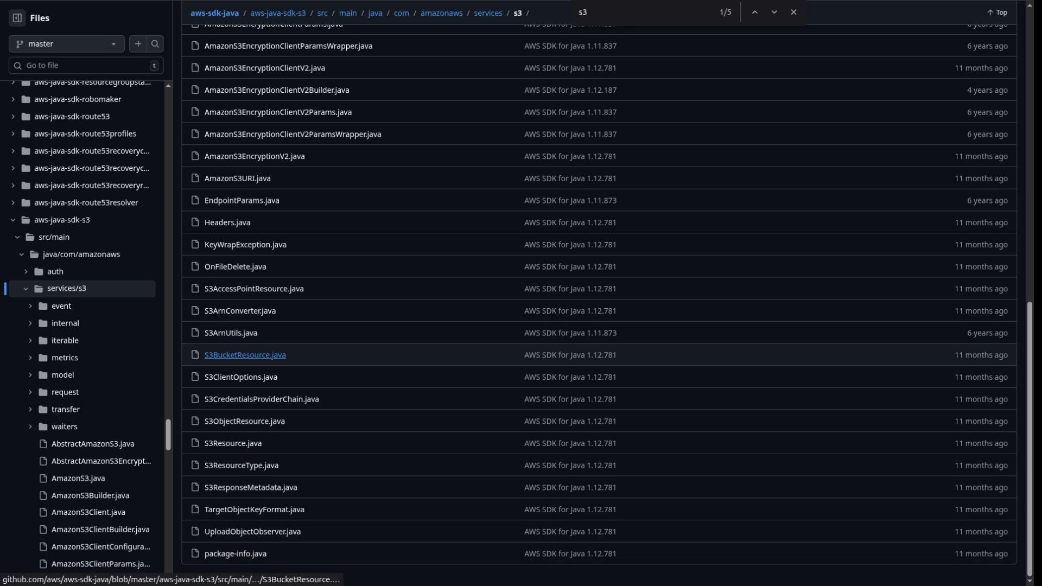
scroll(245, 412, up, 3)
scroll(246, 412, up, 4)
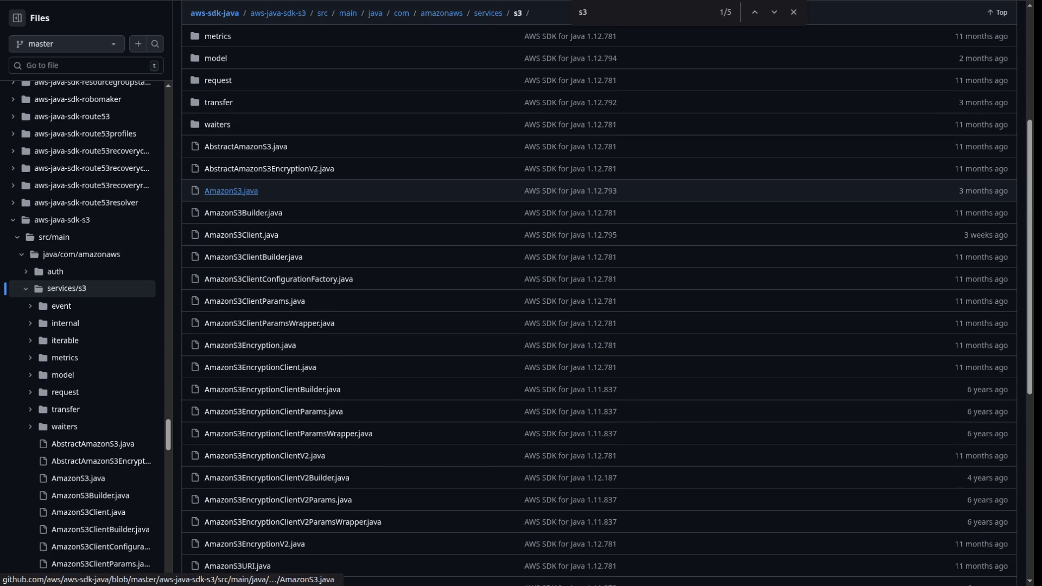
click(231, 191)
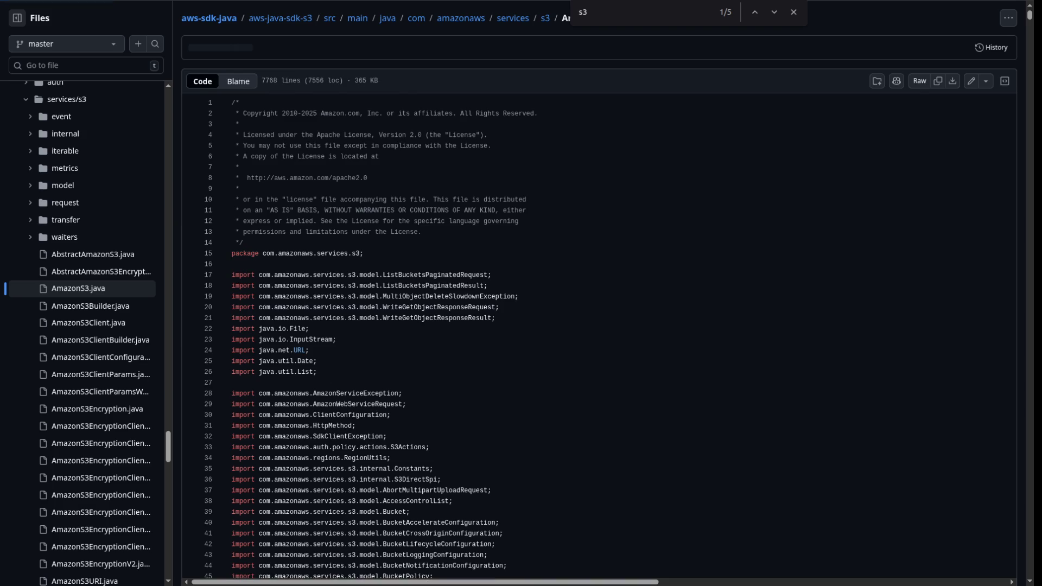
scroll(232, 191, down, 20)
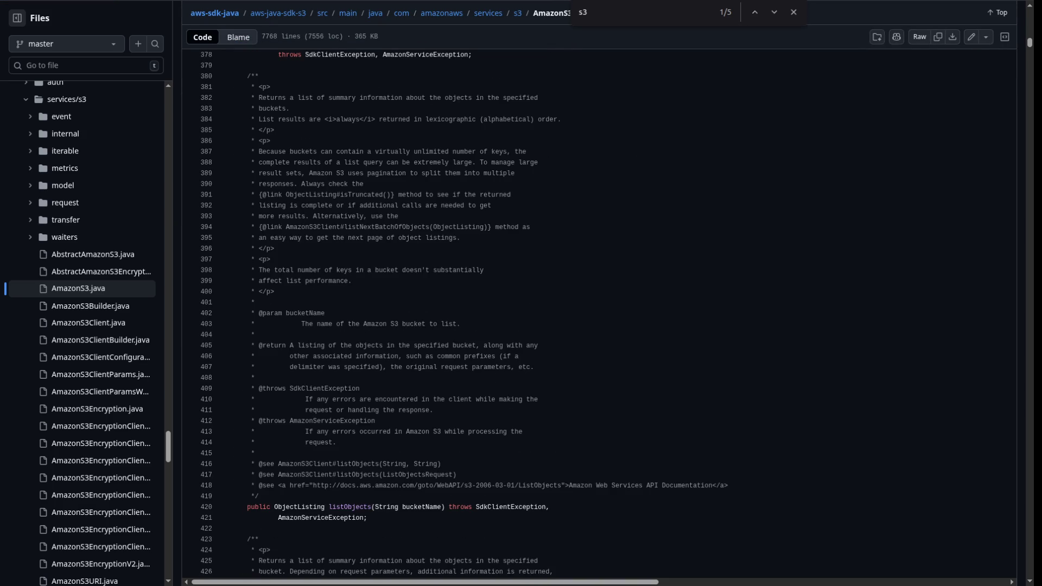
scroll(597, 314, down, 5)
scroll(597, 314, down, 20)
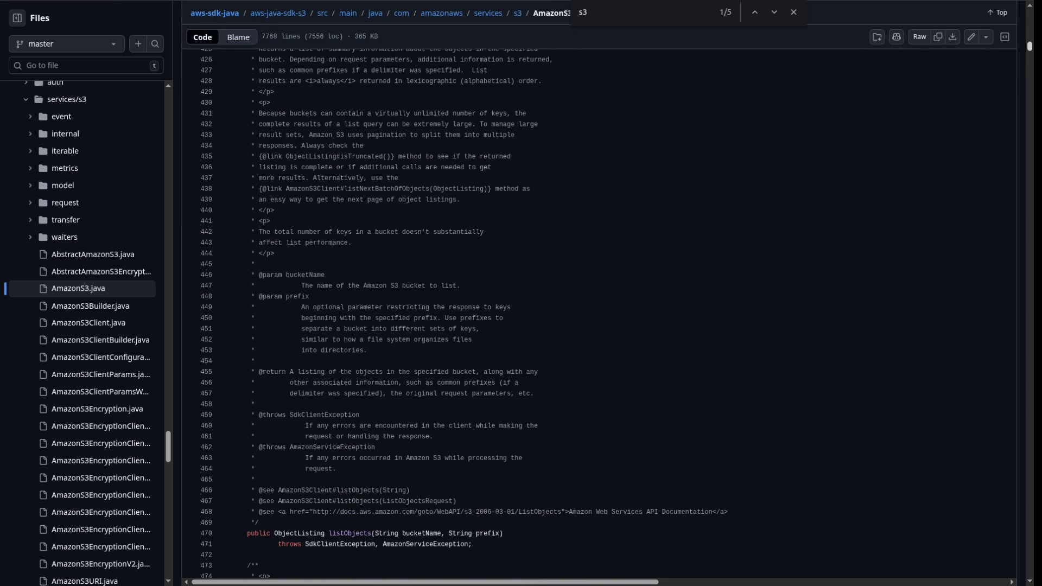
scroll(597, 315, up, 20)
scroll(596, 315, up, 20)
scroll(597, 314, up, 19)
scroll(596, 314, down, 9)
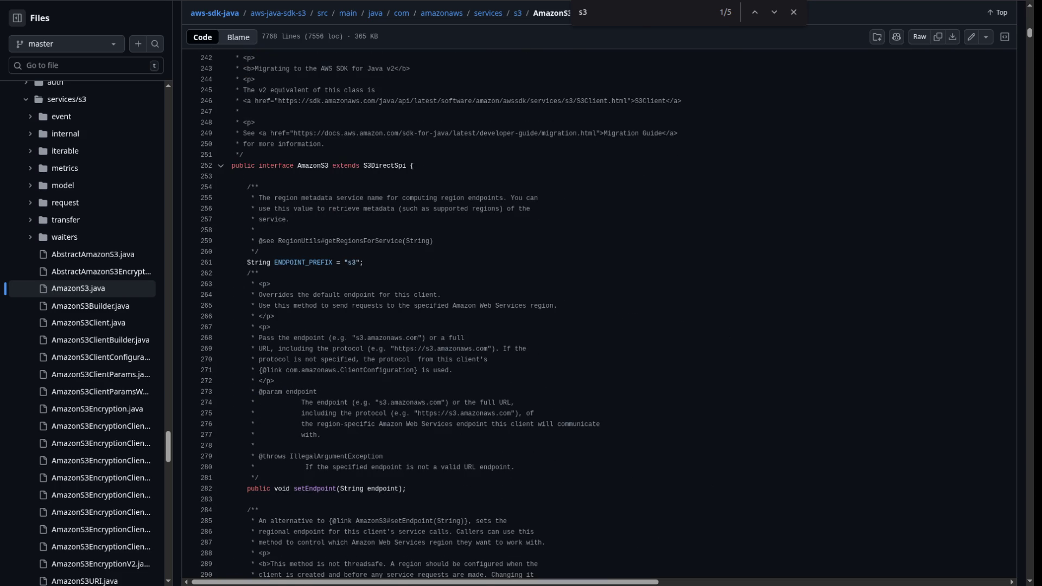
drag(294, 165, 375, 165)
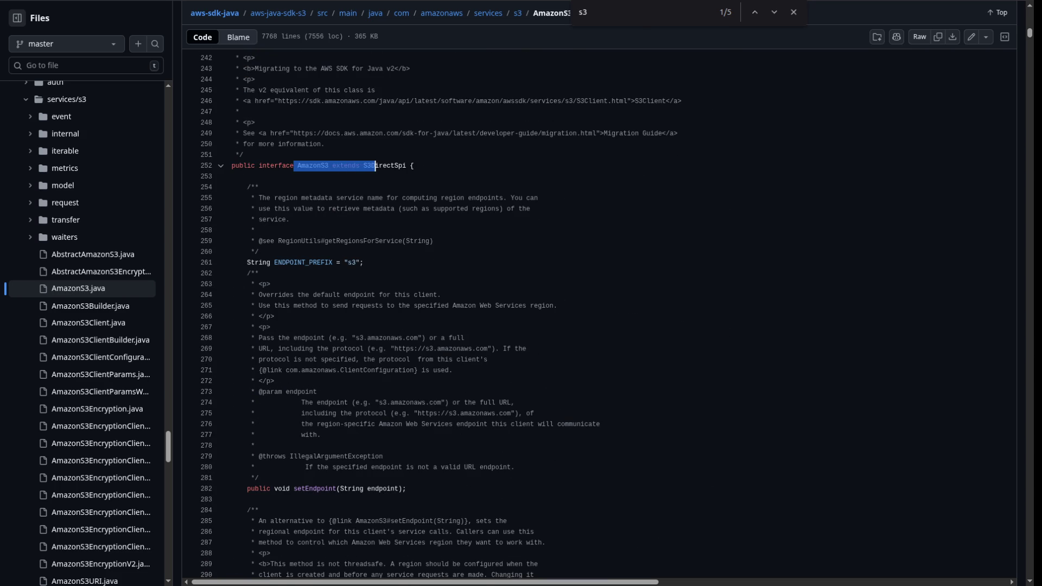
scroll(375, 166, down, 7)
scroll(375, 165, down, 5)
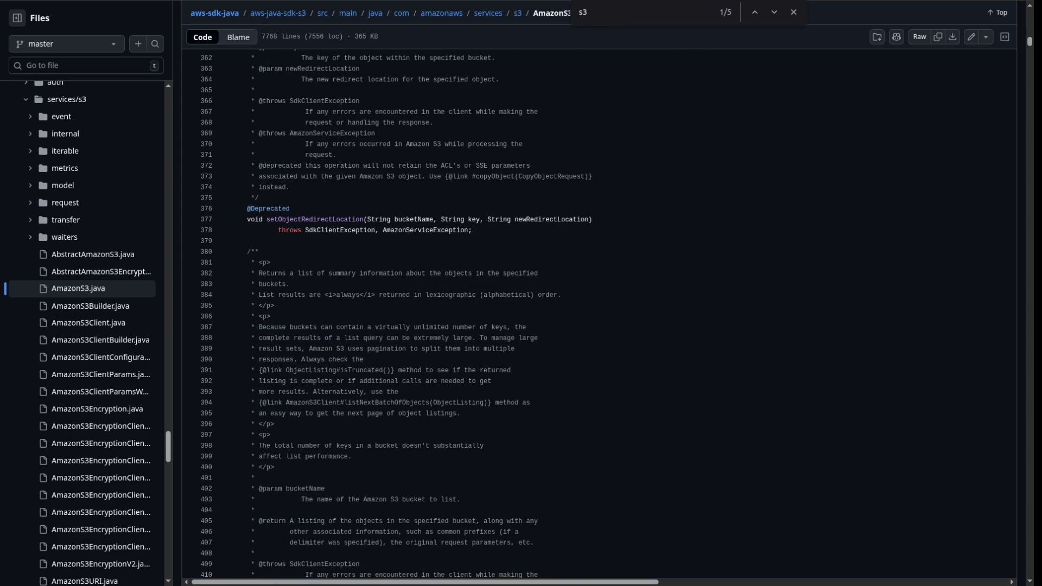
scroll(597, 315, down, 20)
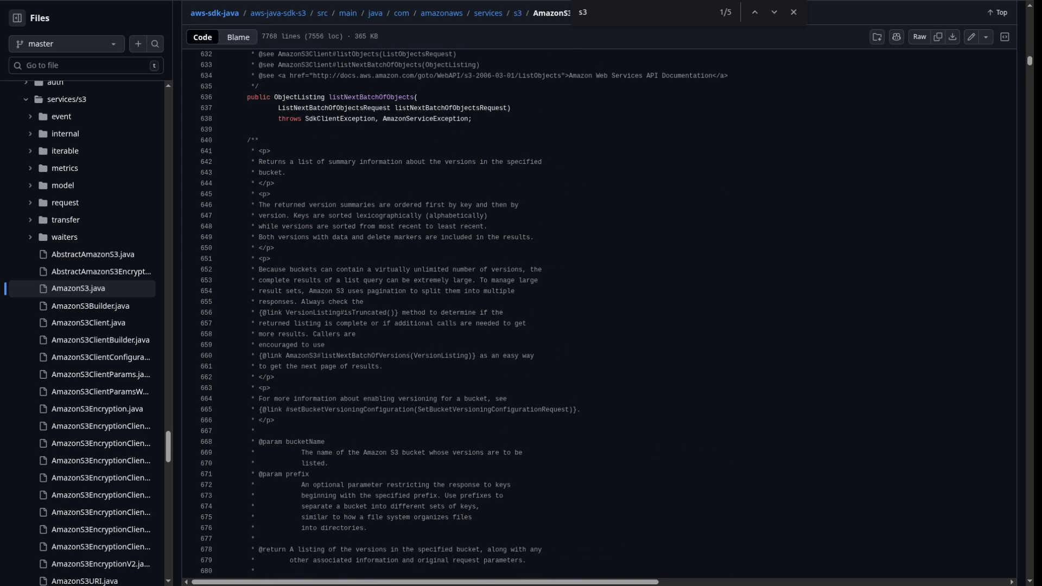
scroll(596, 315, down, 5)
drag(1030, 60, 1029, 573)
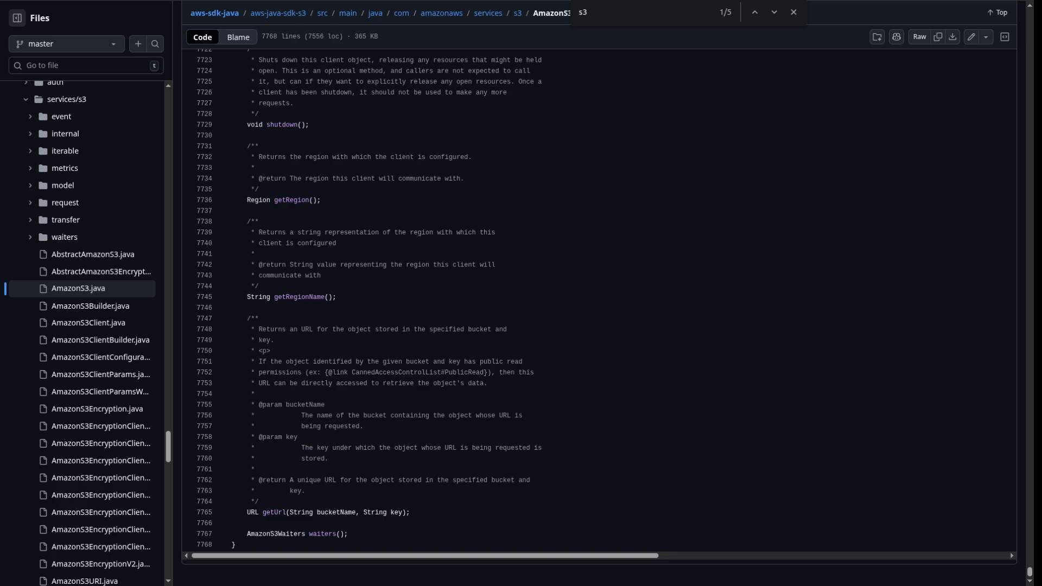
- Highlight setPublicAccessBlock in AmazonS3.java, then scroll a.ts back up to its S3 classes
drag(1029, 572, 1029, 538)
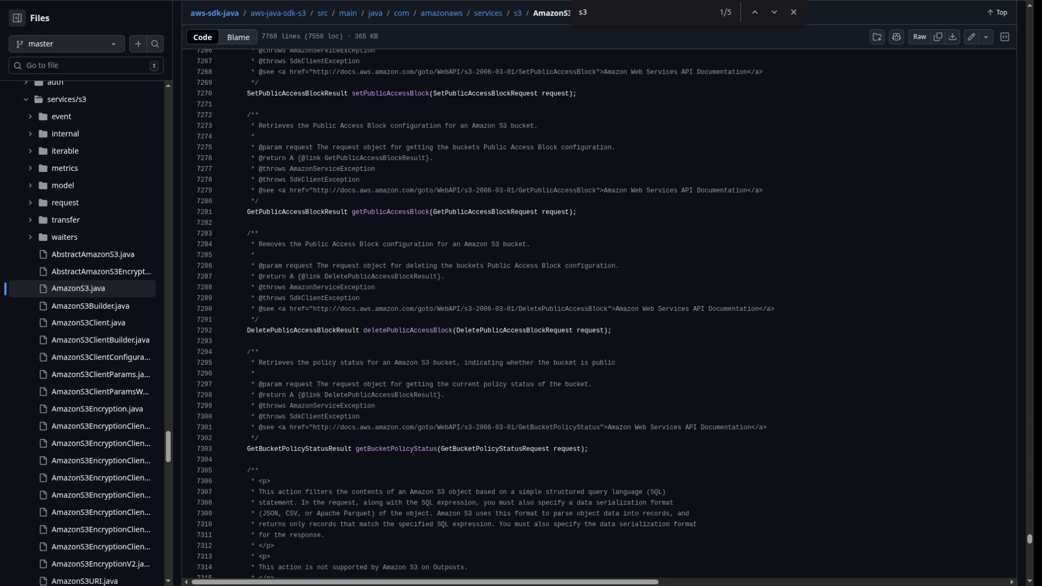
drag(343, 94, 427, 93)
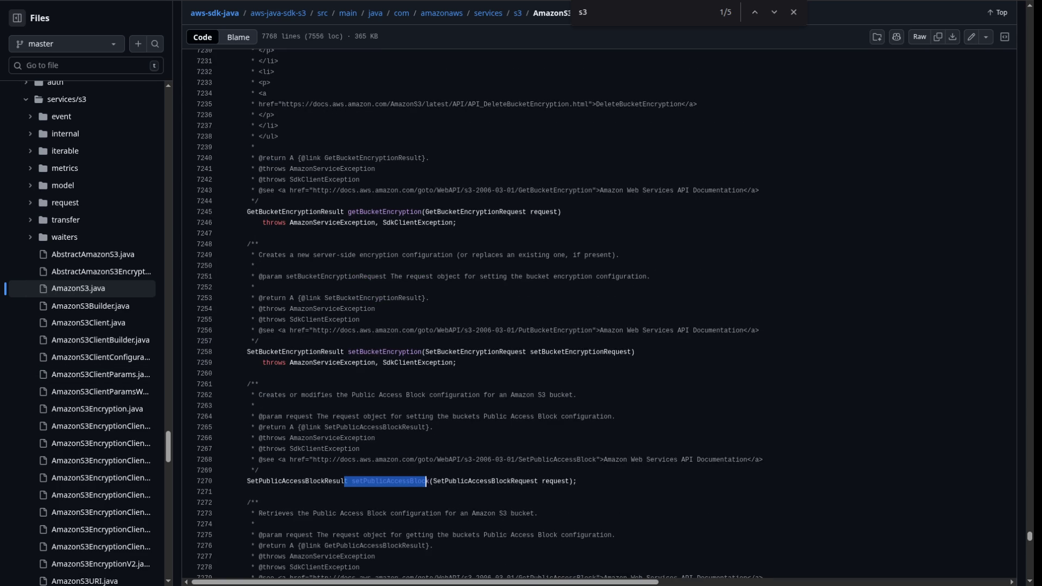
scroll(426, 481, up, 20)
scroll(606, 314, up, 15)
scroll(573, 313, up, 20)
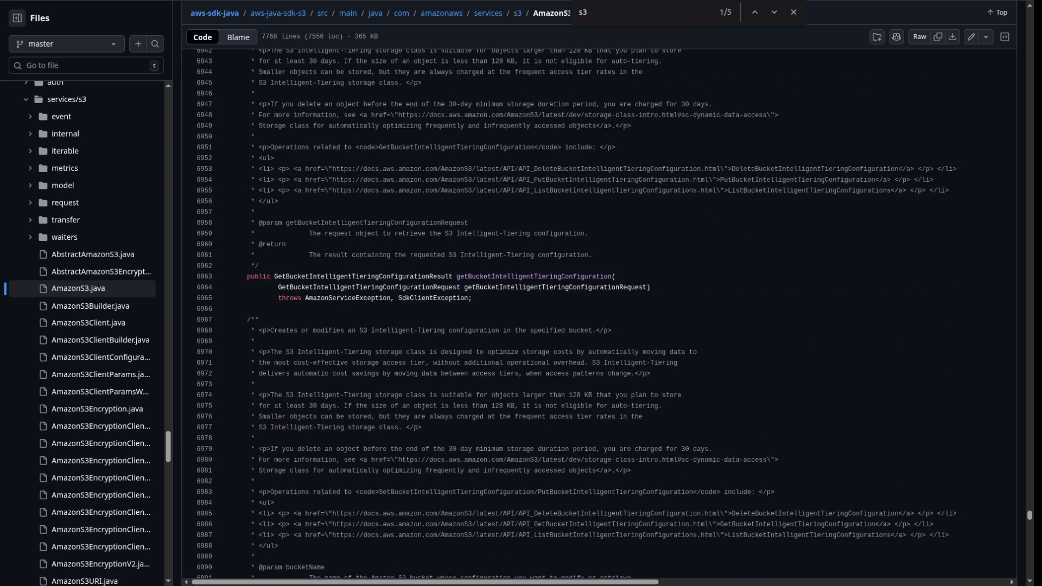
scroll(412, 315, up, 10)
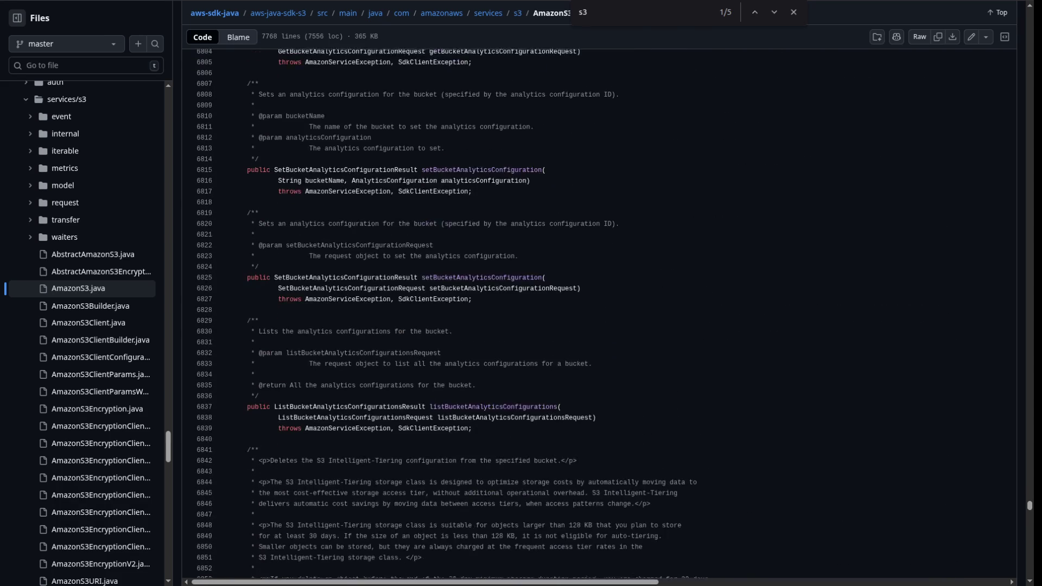
scroll(597, 314, up, 20)
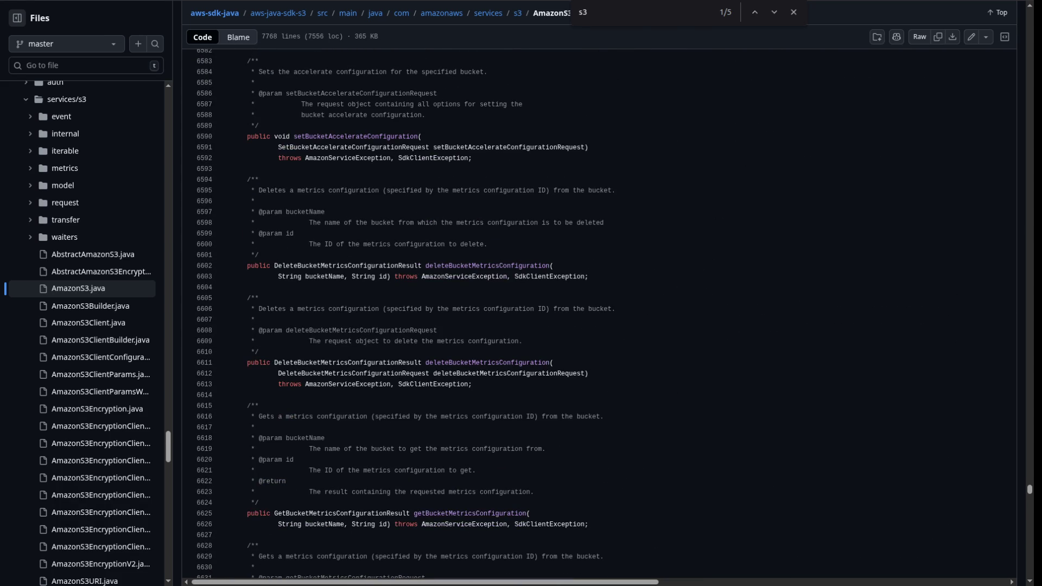
scroll(597, 313, up, 20)
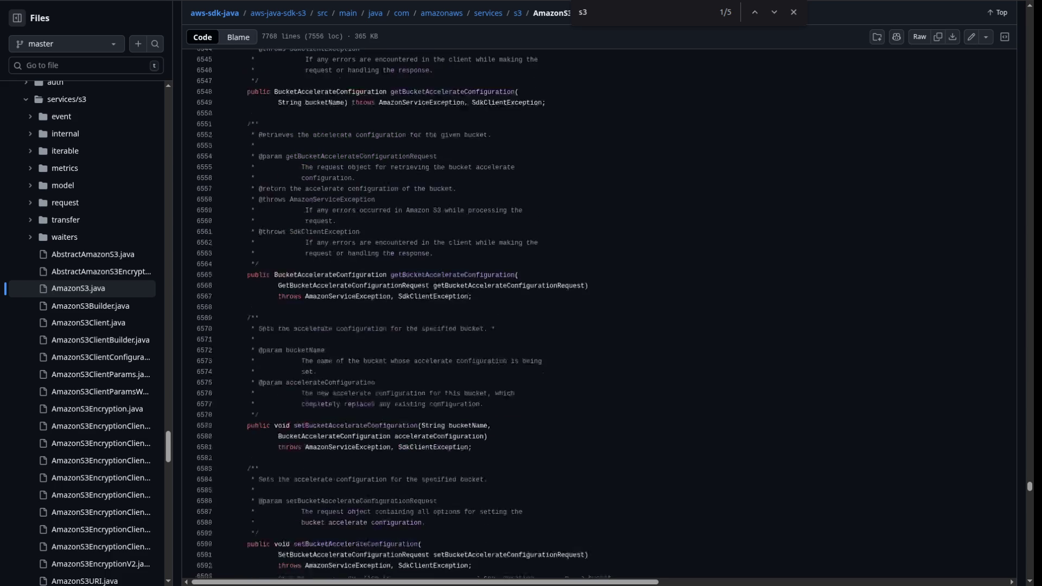
scroll(596, 313, up, 20)
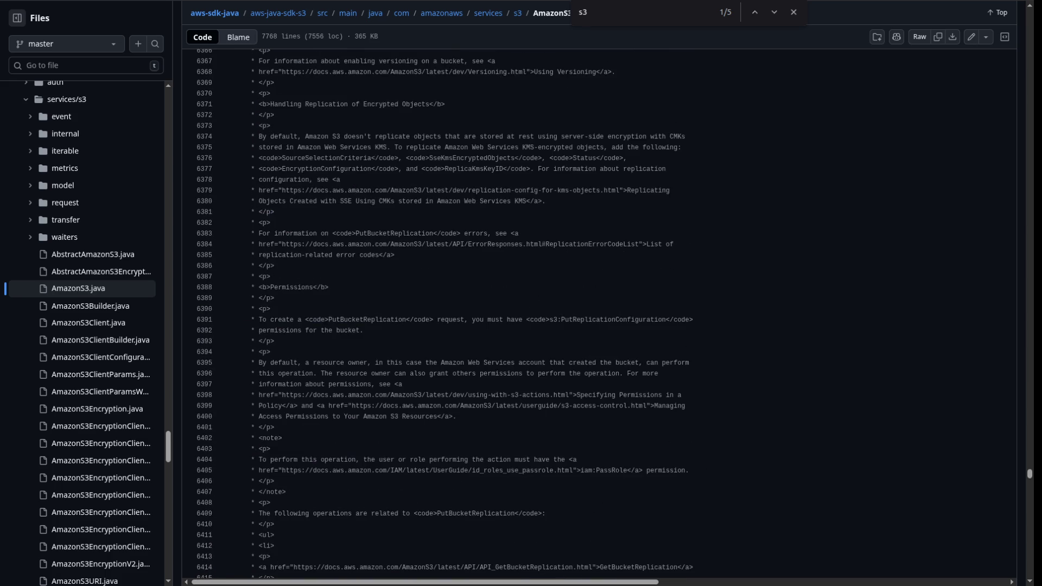
scroll(596, 313, up, 20)
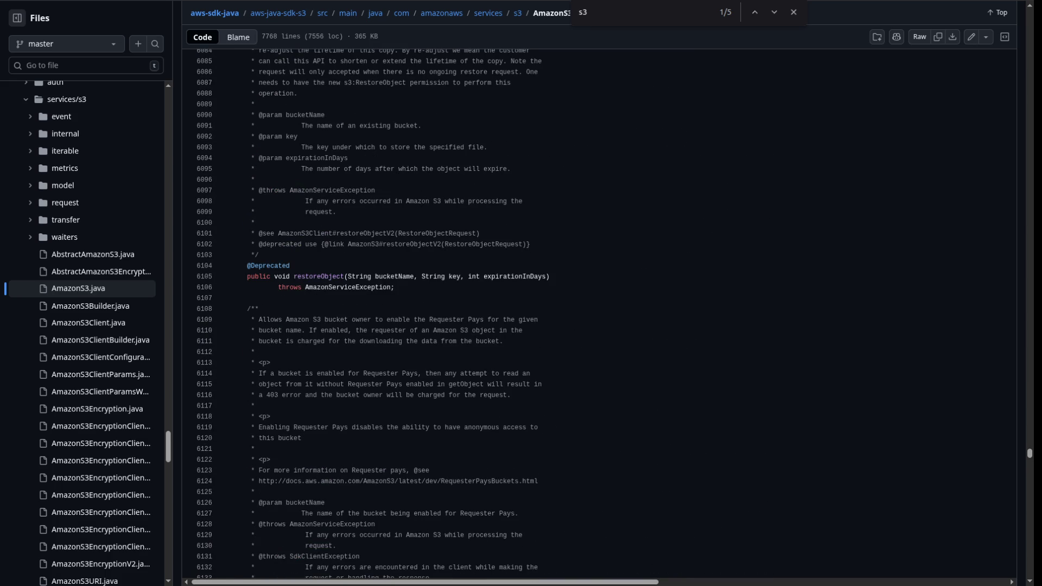
scroll(597, 314, up, 7)
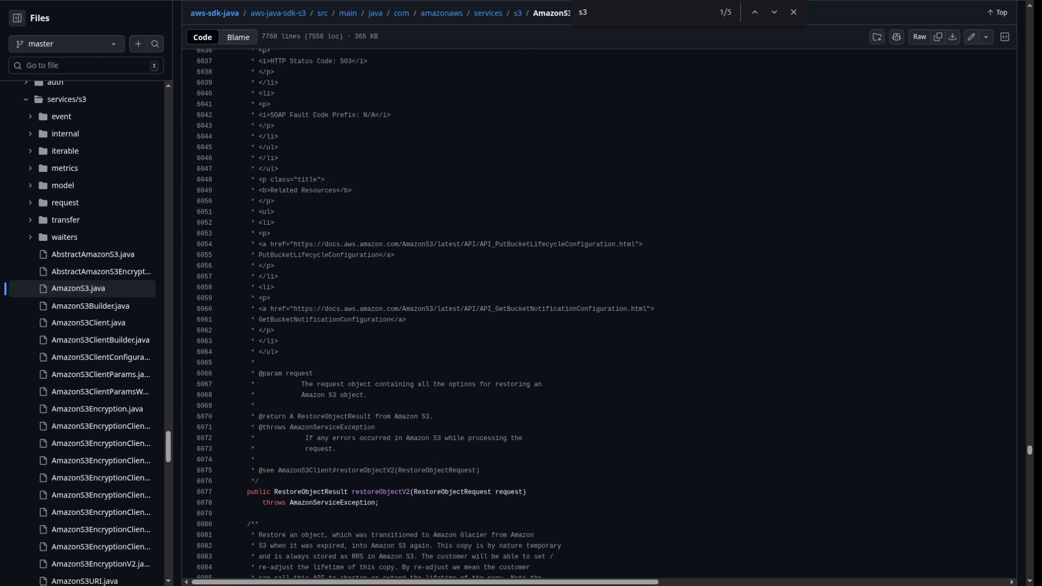
scroll(473, 312, up, 10)
scroll(474, 312, up, 5)
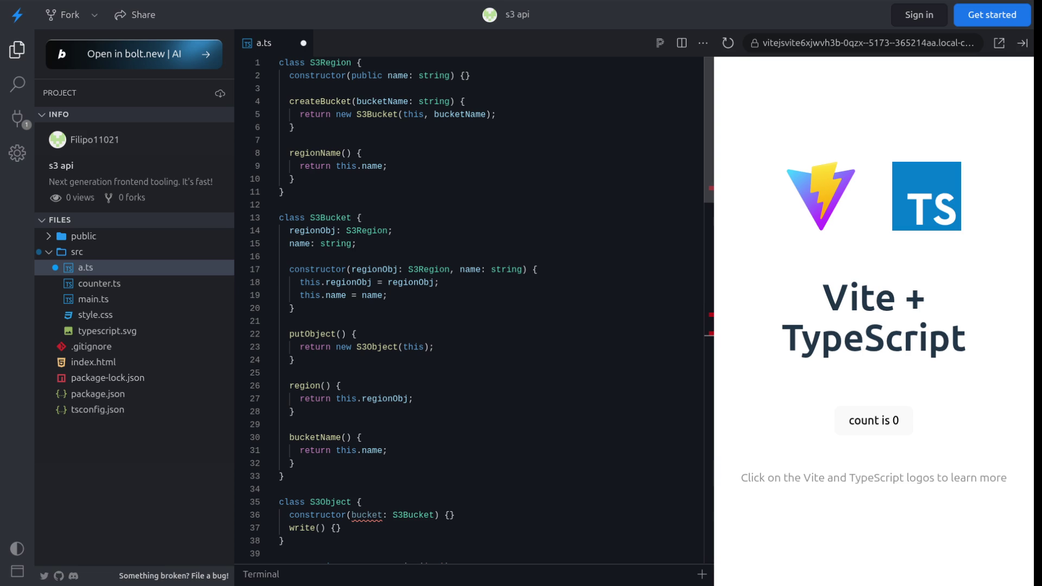
- Highlight the usage lines in a.ts creating the 'us' region, 'test' bucket and object
mouse_move(315, 437)
scroll(469, 309, down, 2)
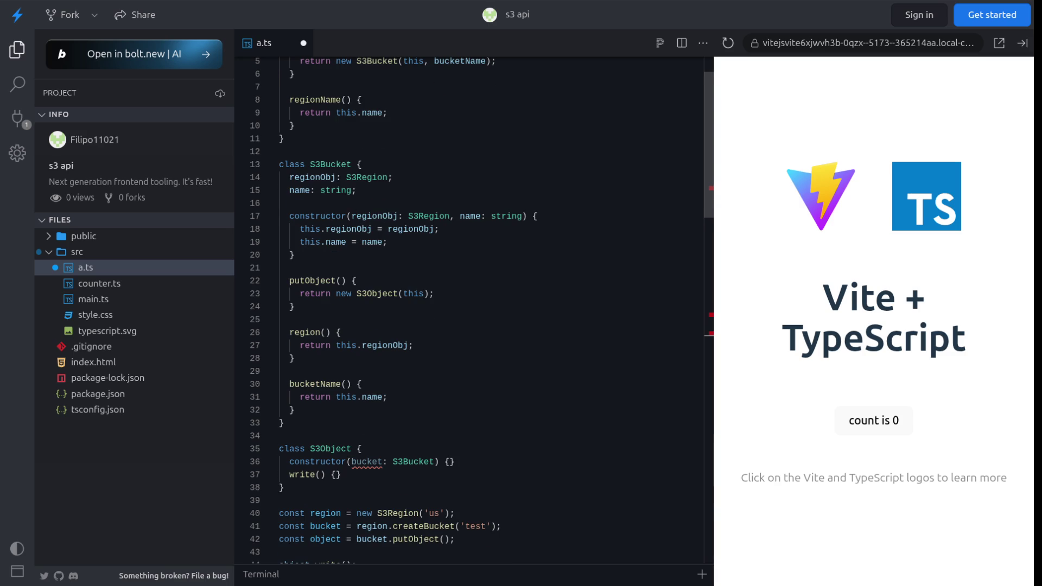
scroll(469, 309, up, 2)
scroll(469, 309, down, 5)
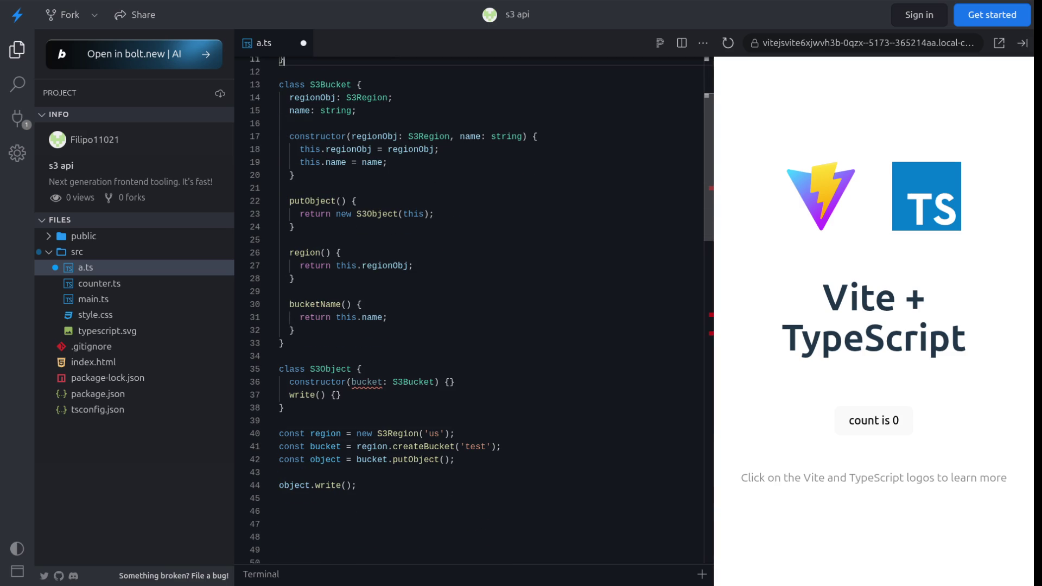
drag(455, 433, 281, 420)
drag(500, 446, 280, 446)
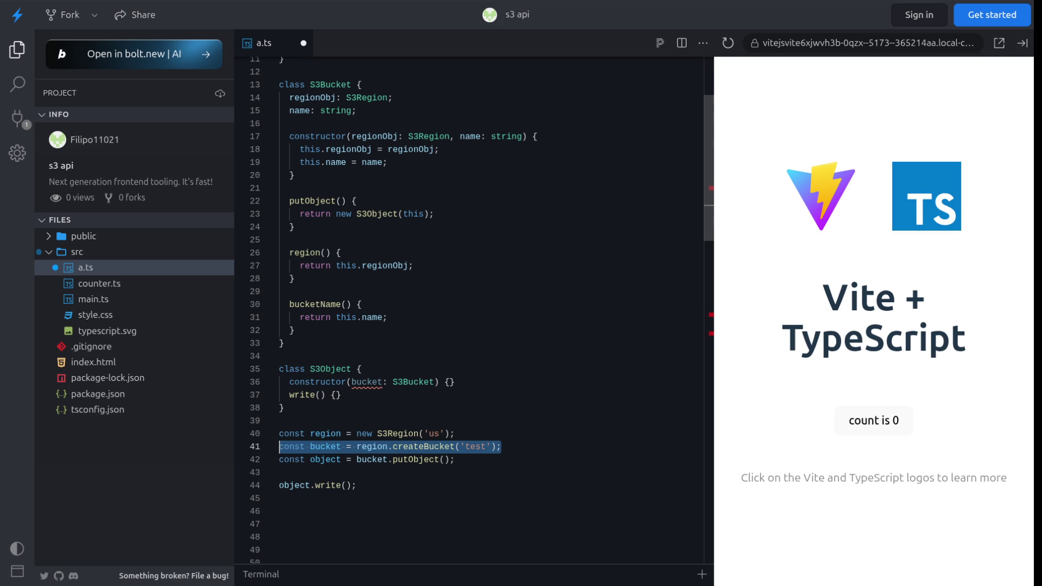
mouse_move(280, 446)
mouse_down()
mouse_move(456, 459)
mouse_move(279, 472)
mouse_up()
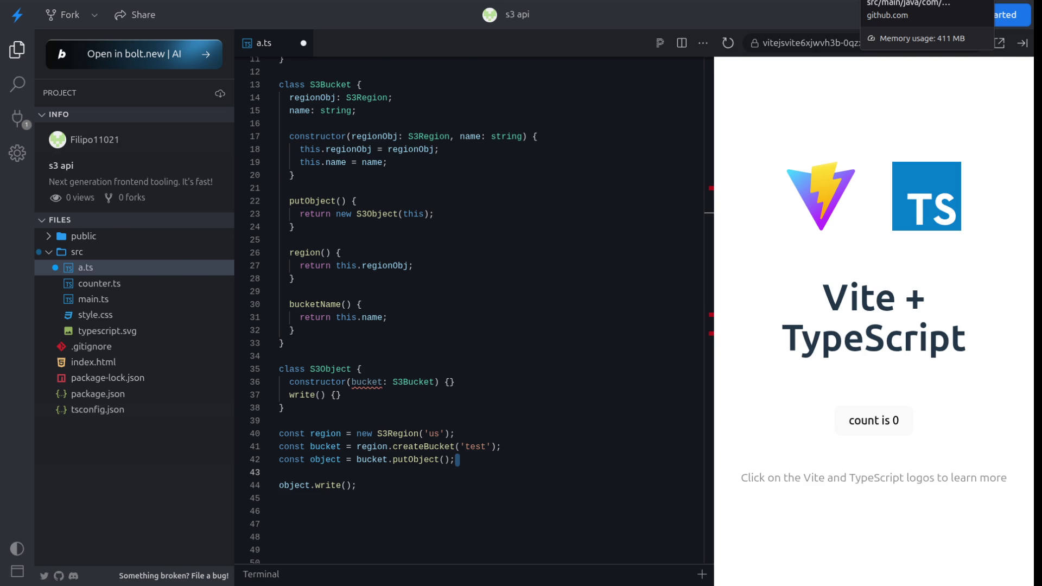
- Return to AmazonS3.java on GitHub, down at the PutBucketReplication documentation
key(ctrl+Tab)
scroll(596, 315, down, 10)
scroll(596, 315, down, 15)
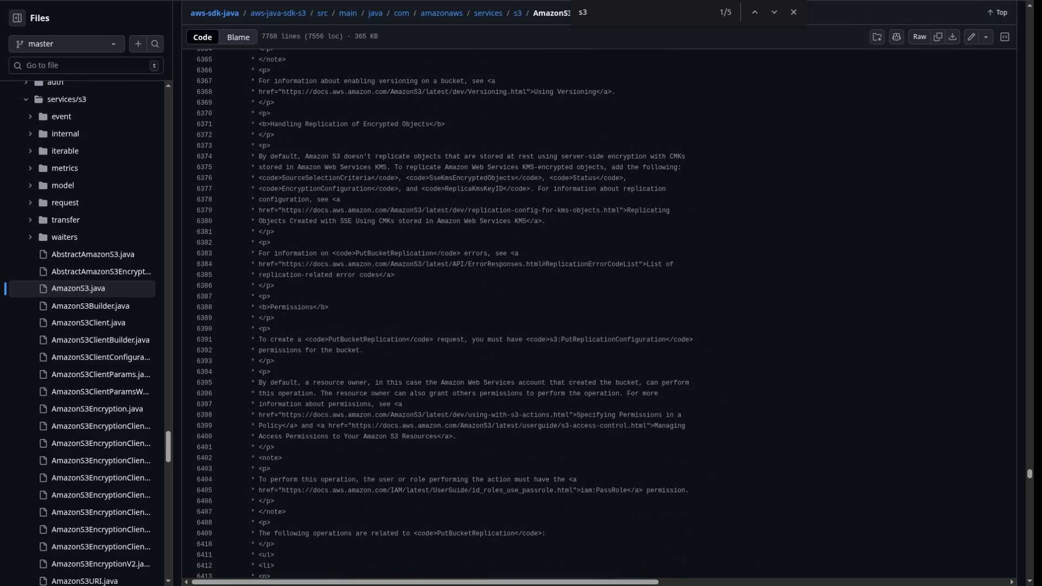
drag(1029, 473, 1029, 553)
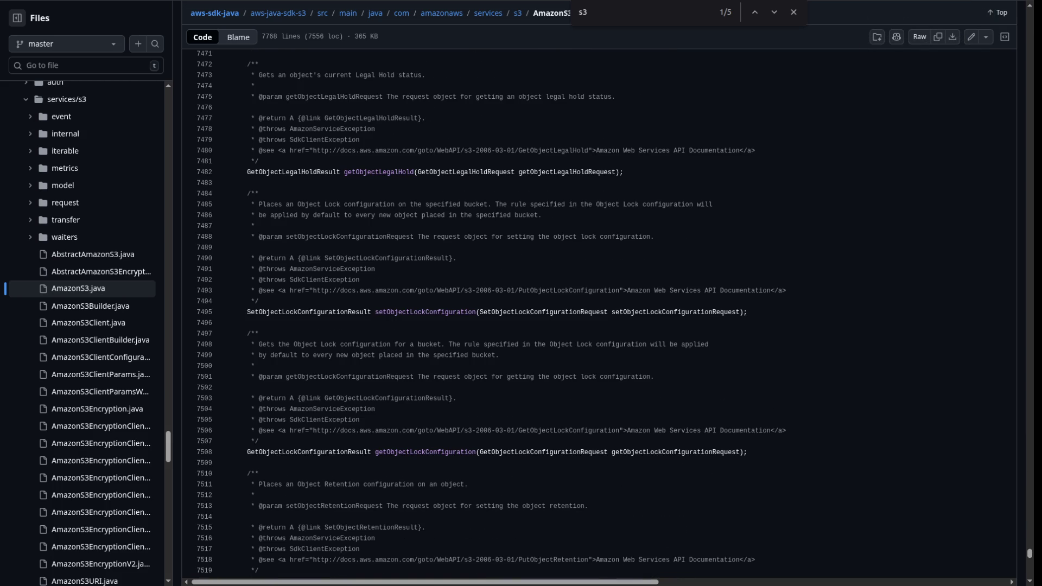
drag(1029, 553, 1029, 571)
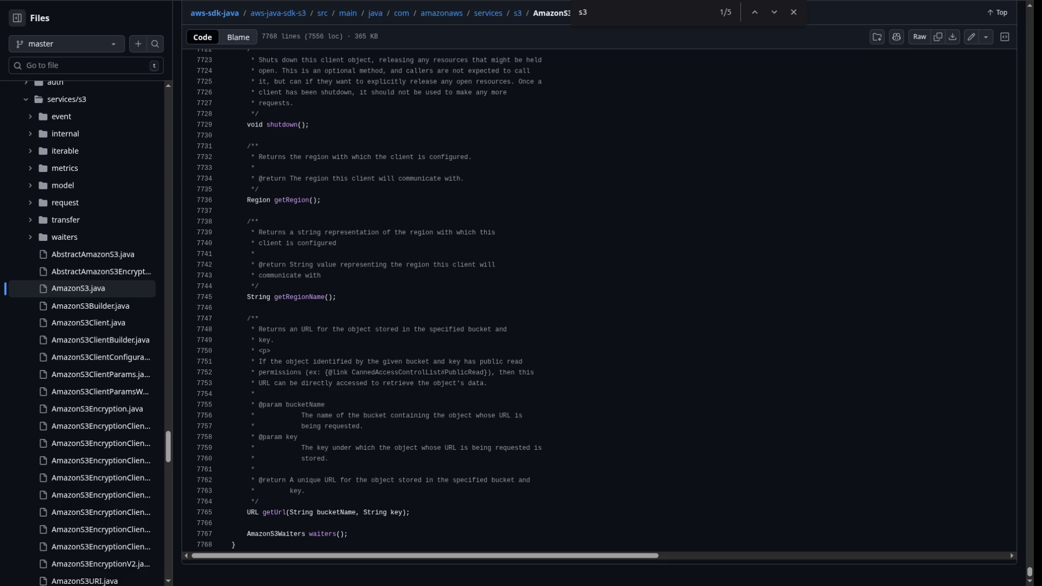
scroll(597, 314, up, 10)
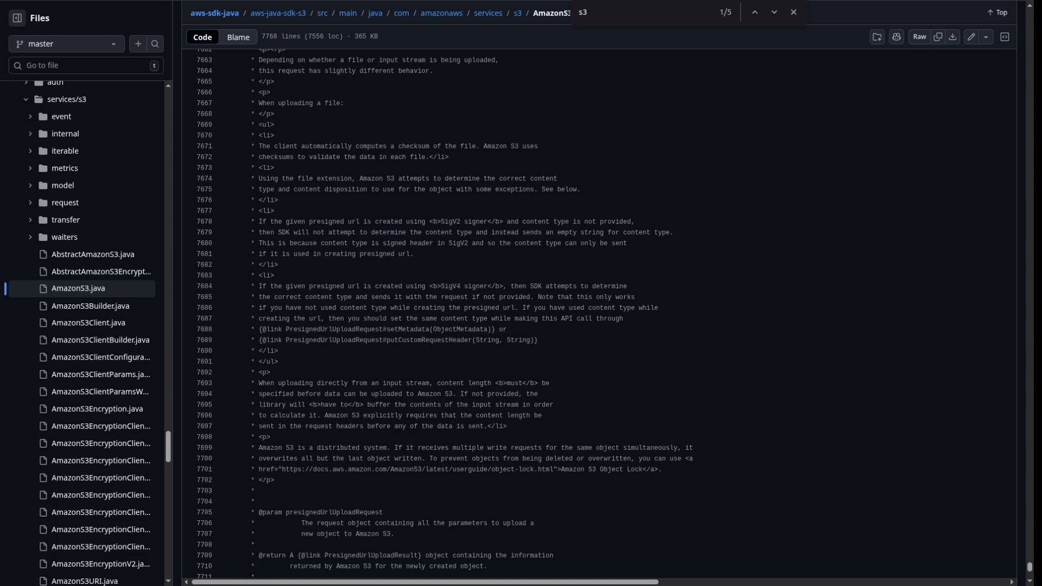
- Open a new browser tab in place of the AmazonS3.java source view
key(ctrl+t)
- Search Google for 'knock' and look over the results
text(knock)
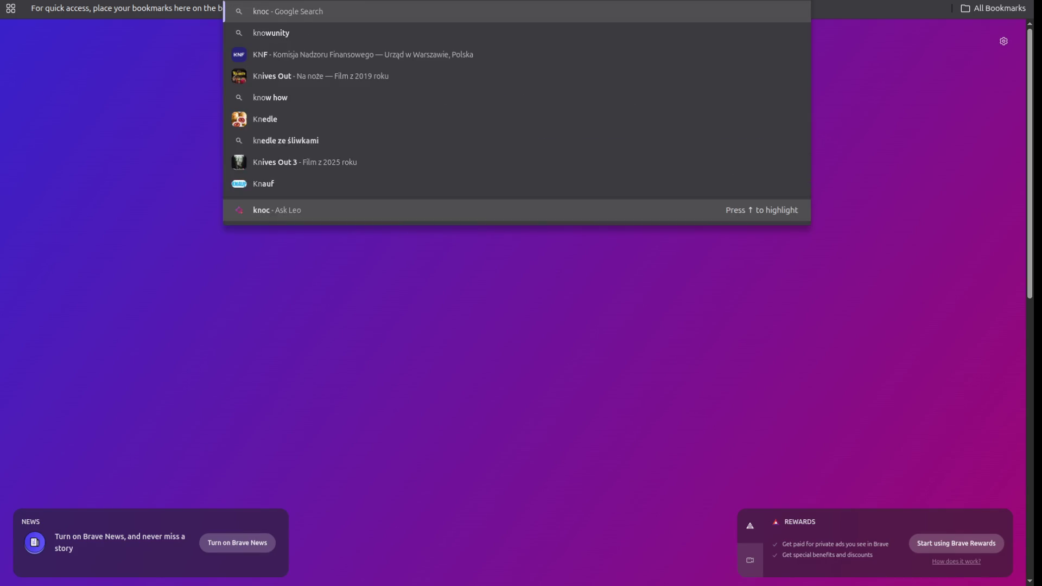
key(Return)
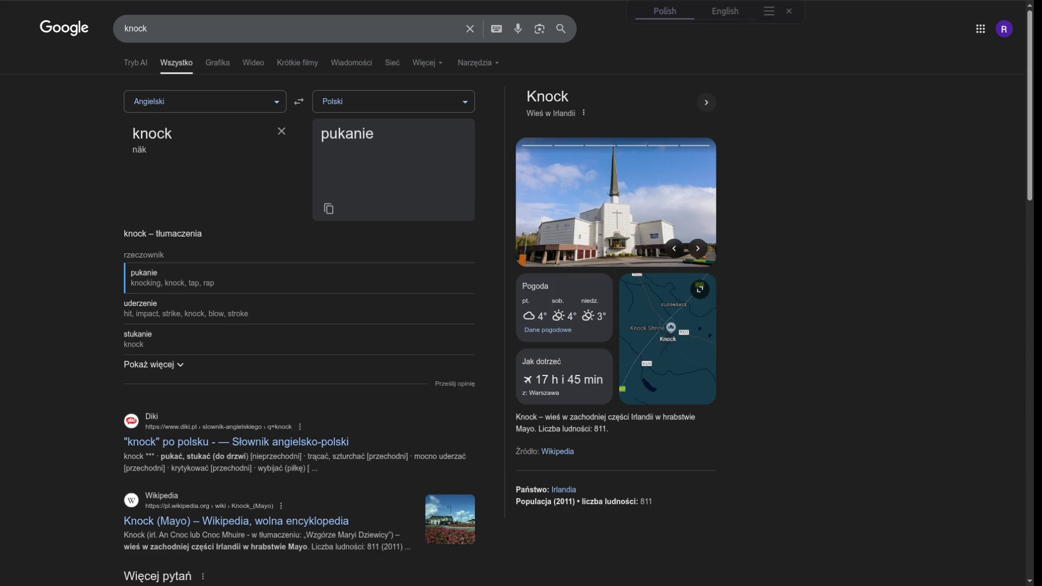
click(147, 28)
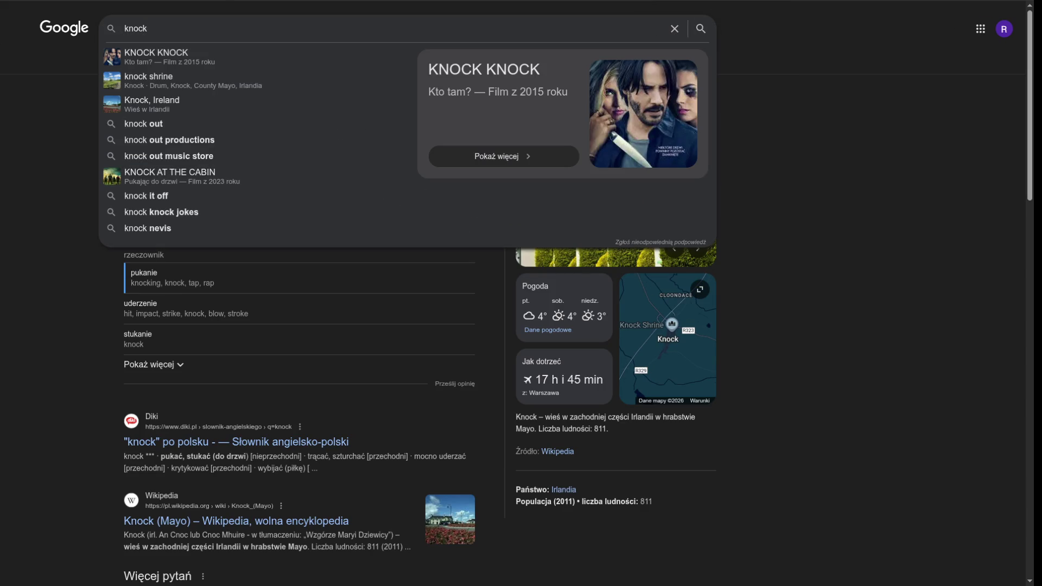
scroll(521, 379, down, 10)
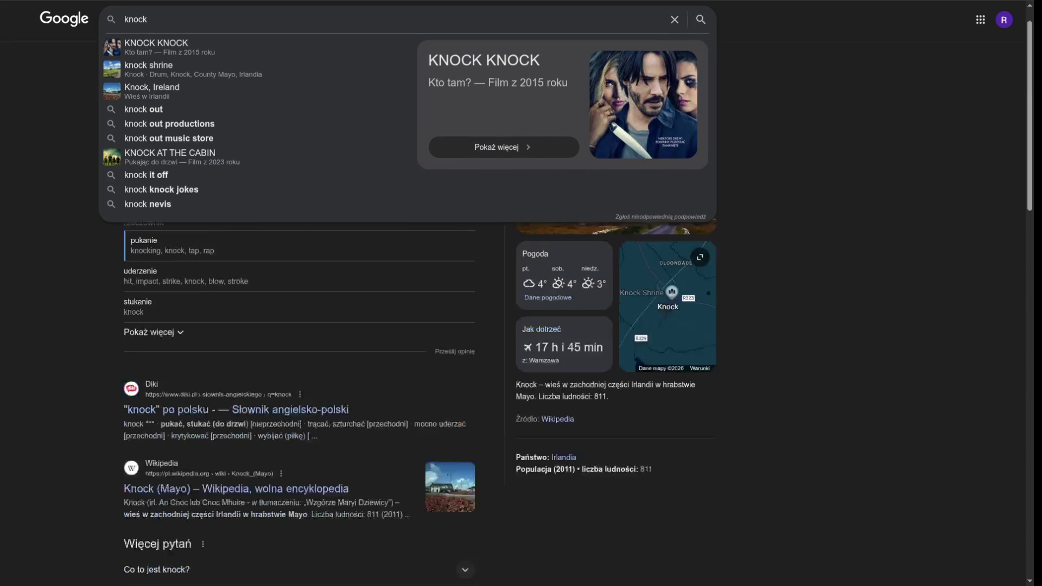
scroll(521, 379, up, 10)
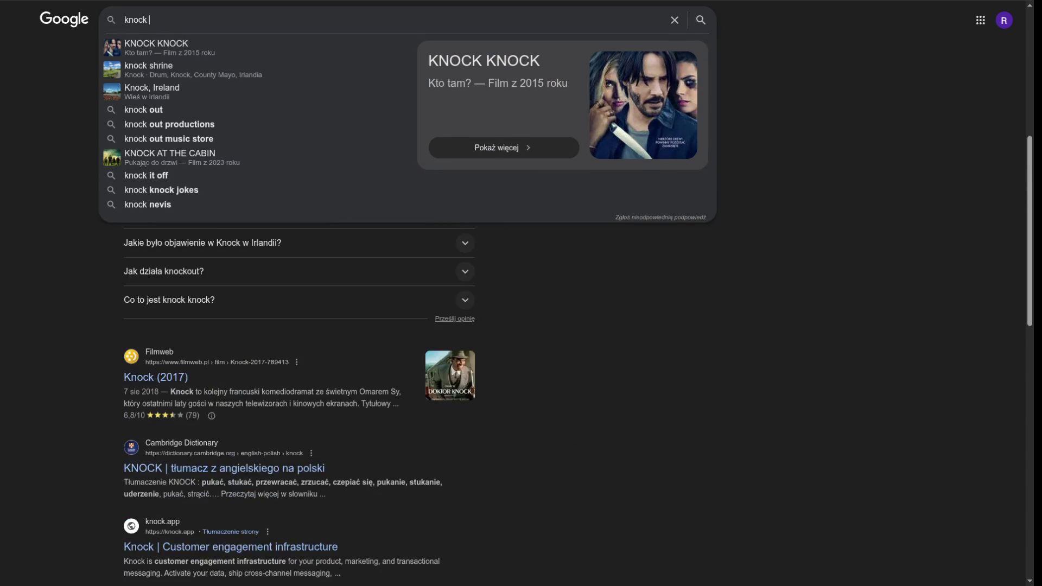
- Refine the search to 'knock notify' and open knock.app's customer engagement infrastructure result
text(notify)
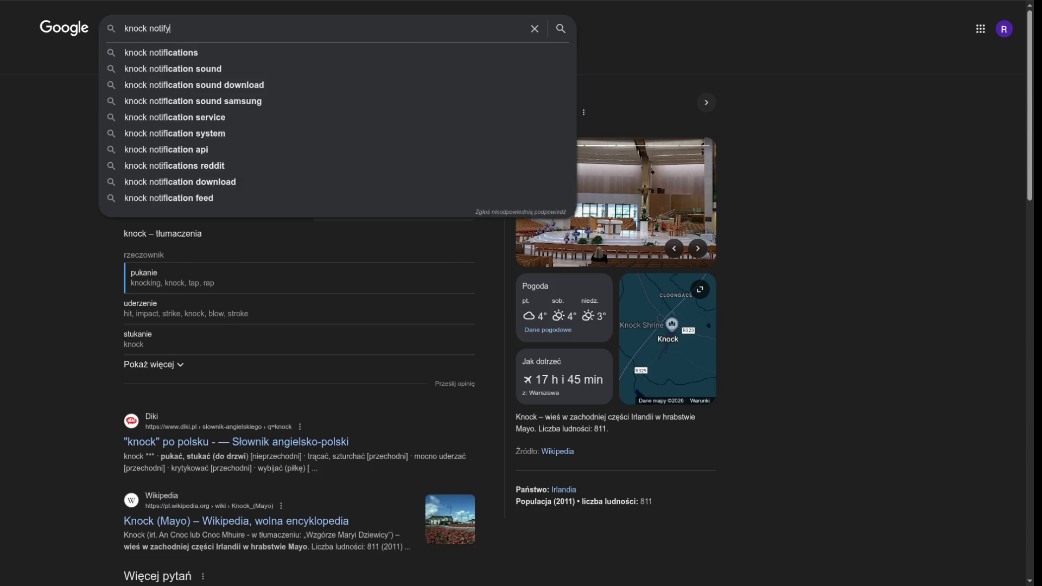
key(Return)
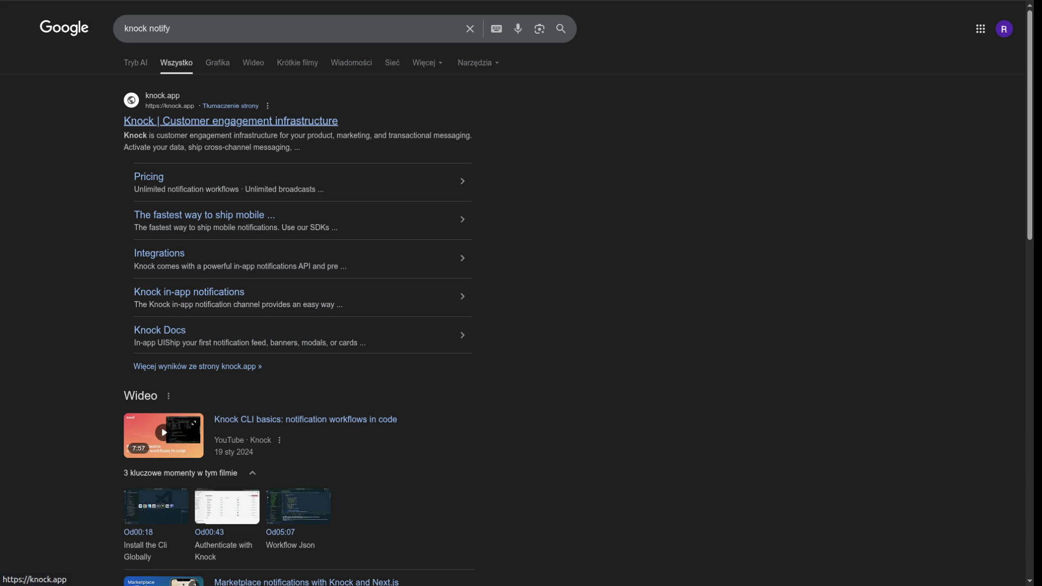
click(234, 121)
triple_click(358, 125)
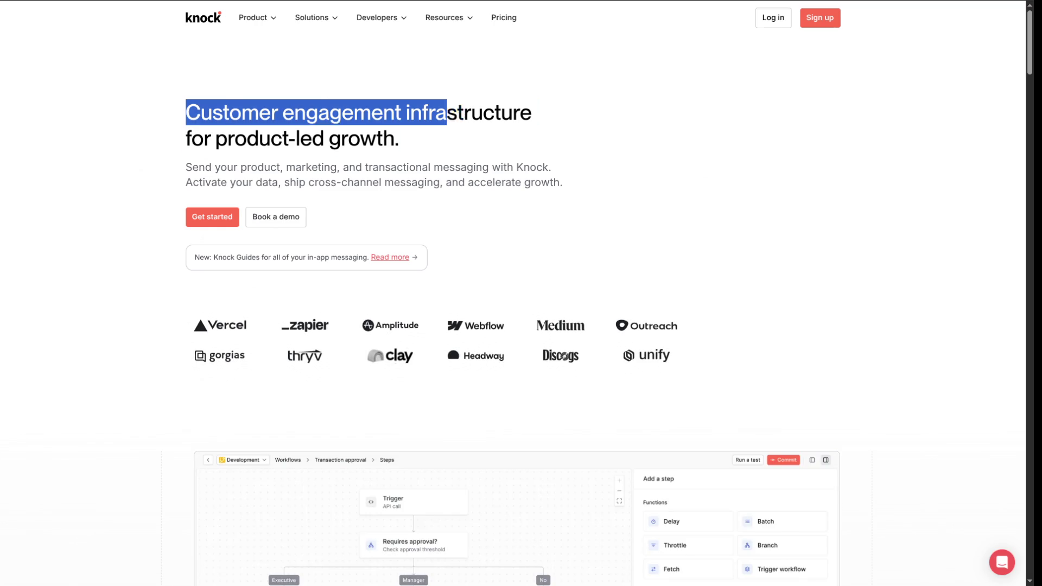
scroll(521, 293, down, 8)
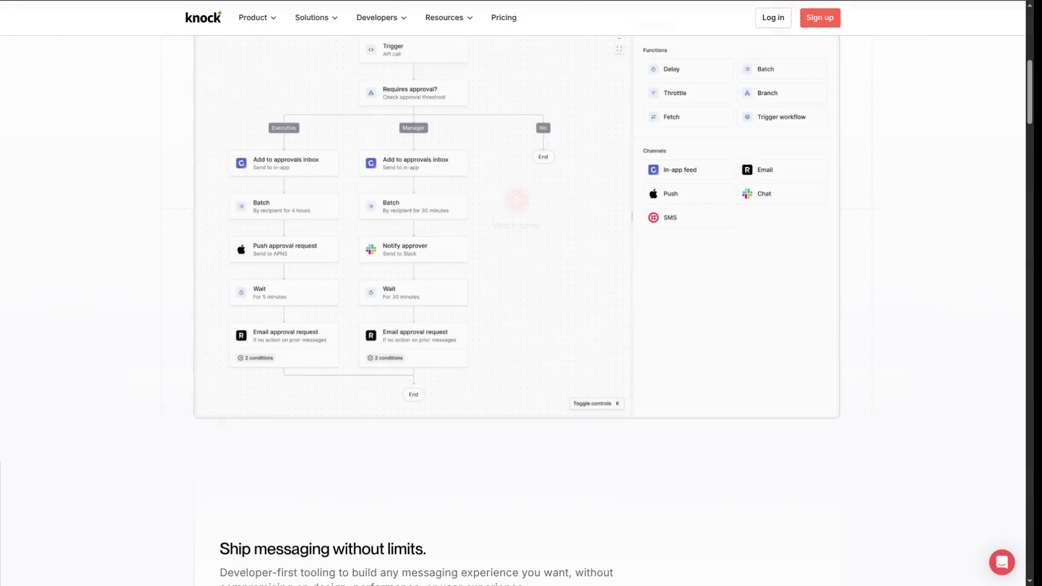
scroll(521, 293, up, 8)
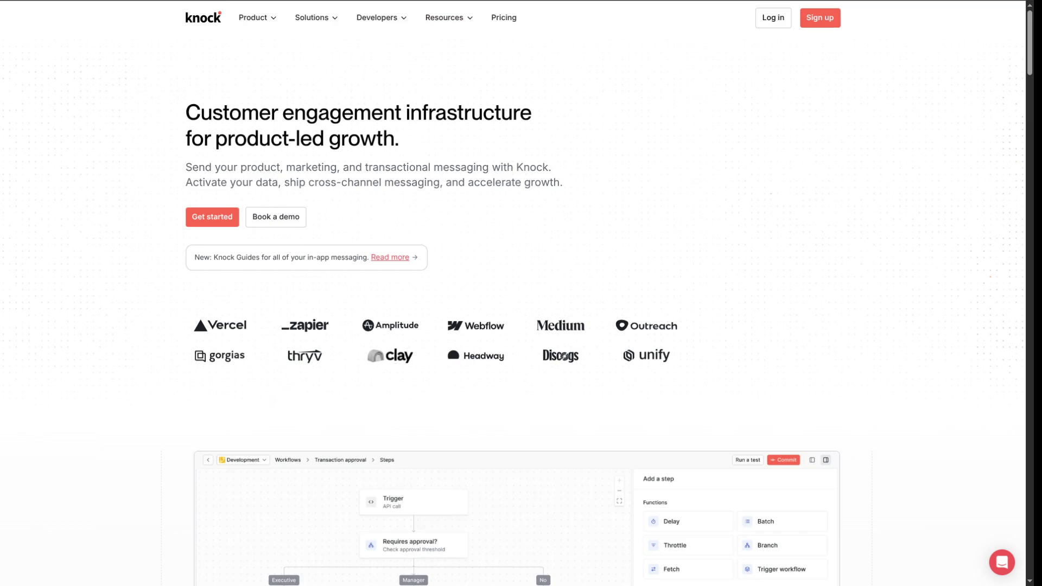
key(ctrl+t)
text(devis github)
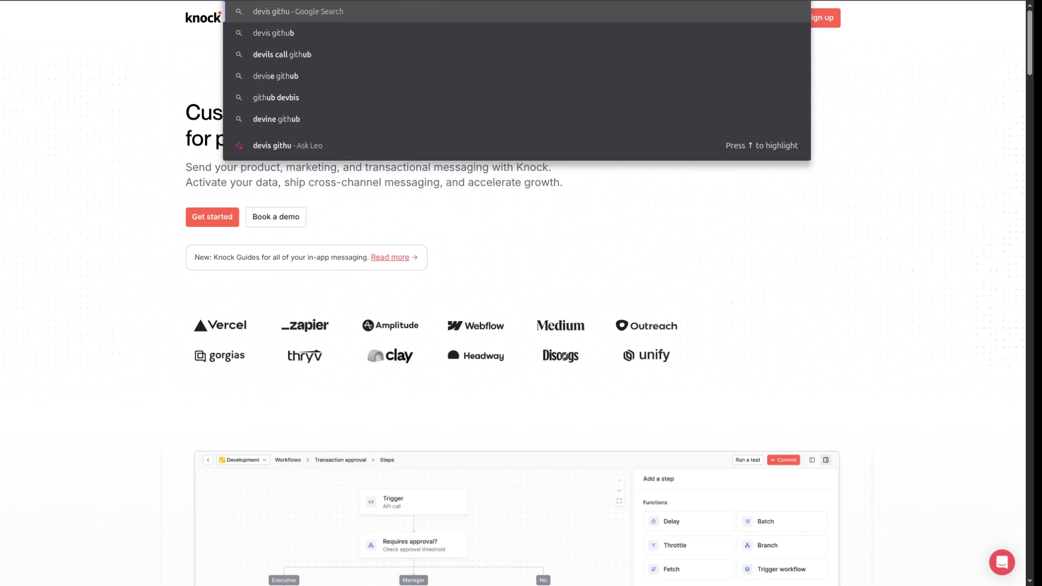
- Search 'devis github', back out of the DEvis repository, and open heartcombo/devise
key(Return)
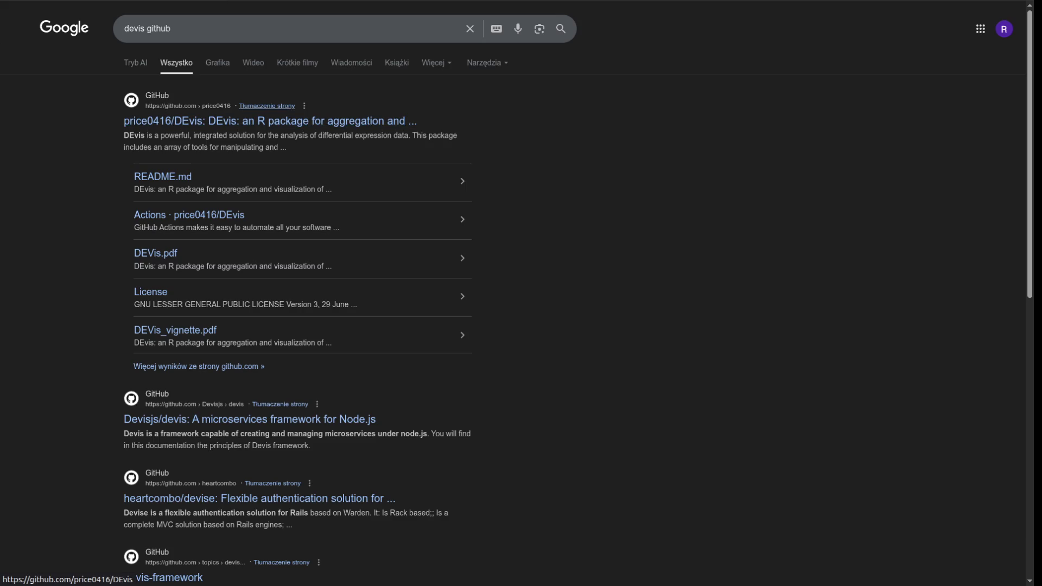
click(197, 120)
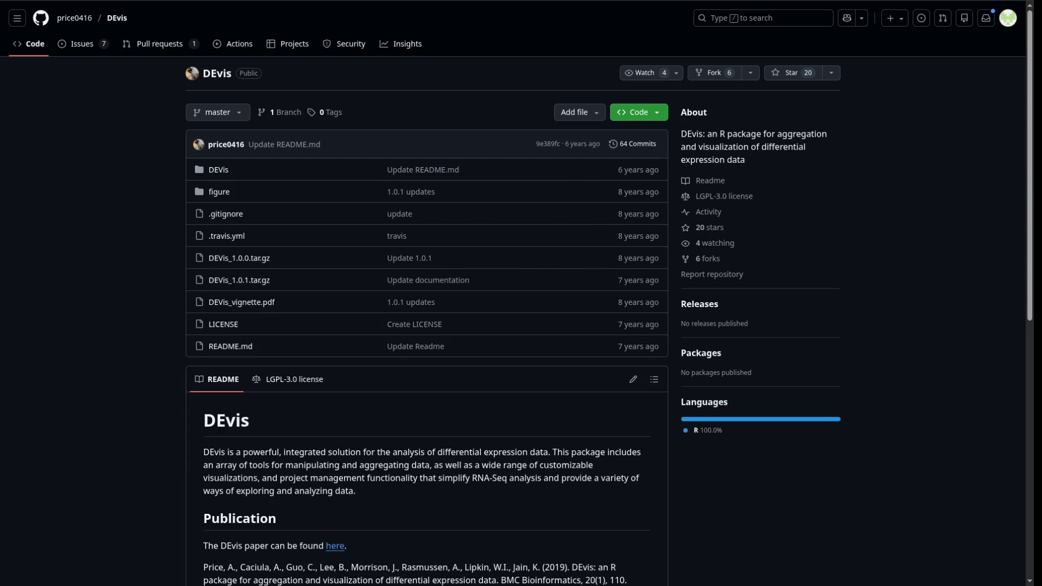
key(alt+Left)
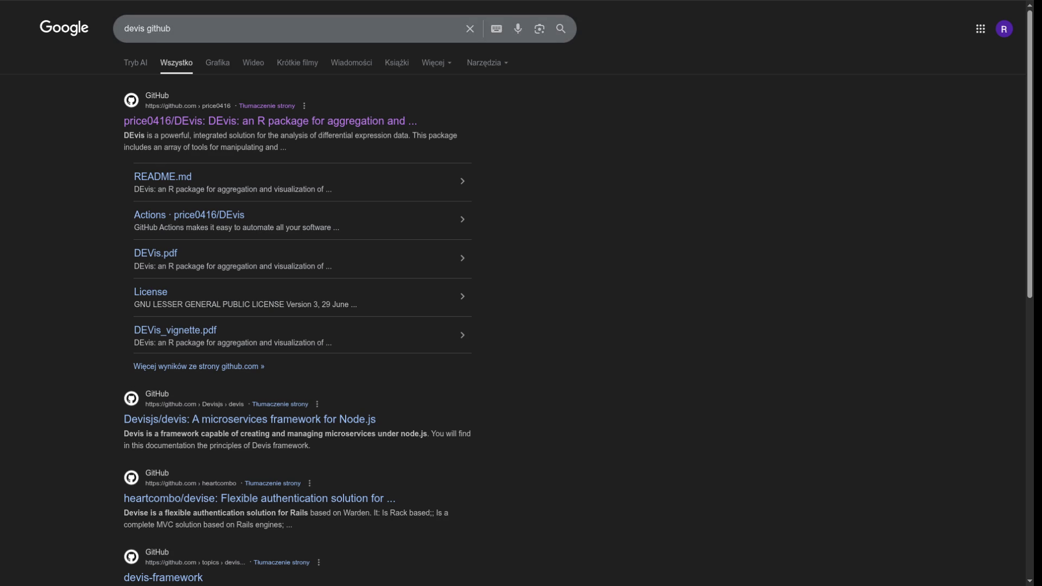
click(171, 28)
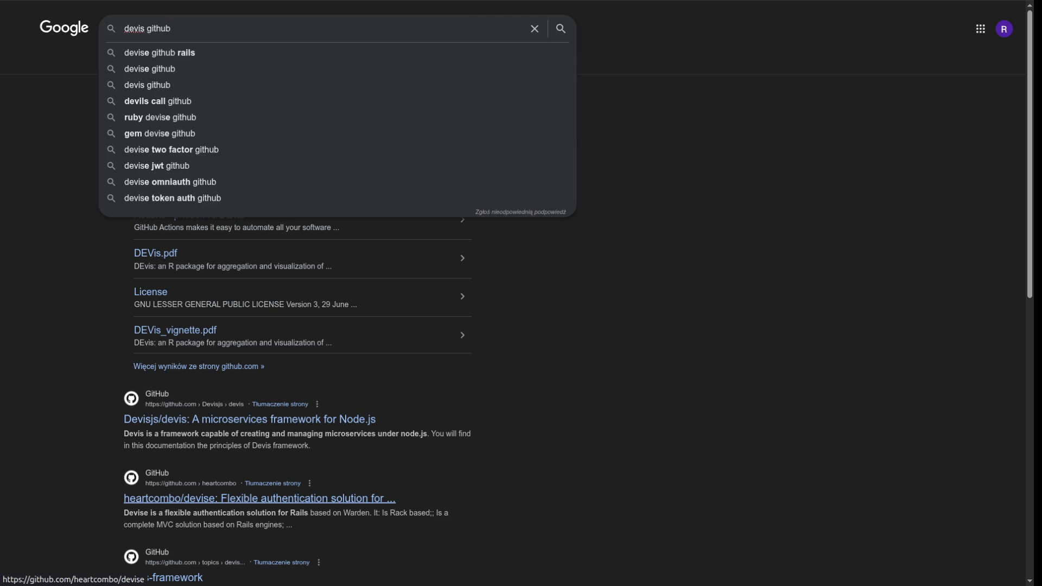
click(255, 498)
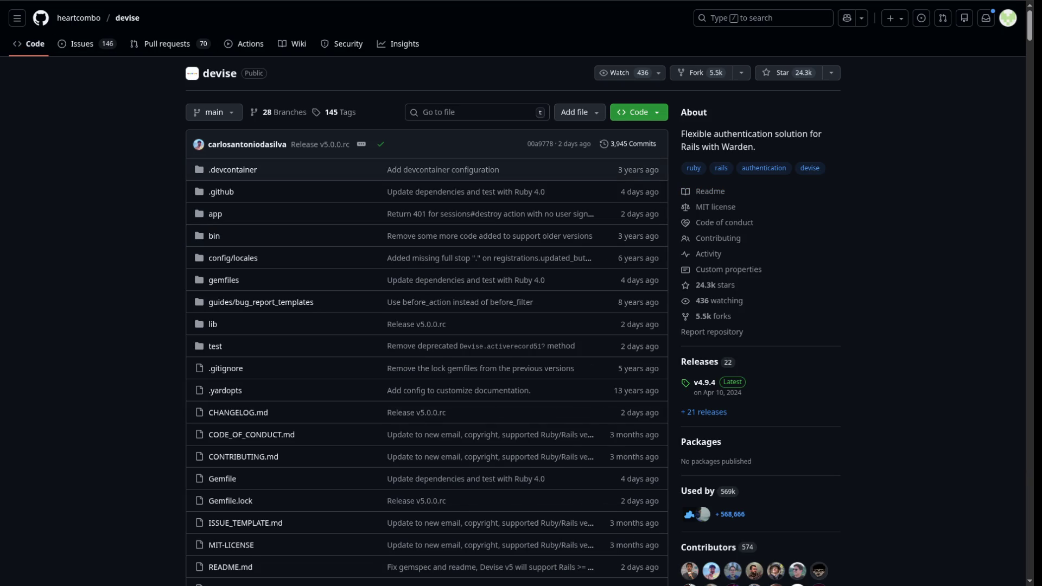
- Review devise's Contributors insights and open the top contributor's profile (877 commits)
scroll(521, 293, down, 3)
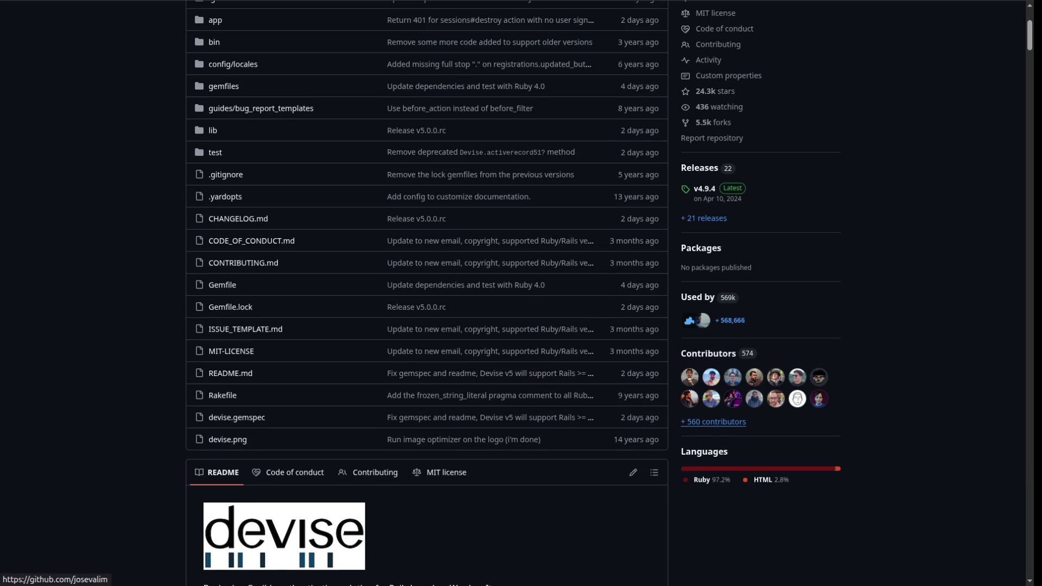
click(713, 422)
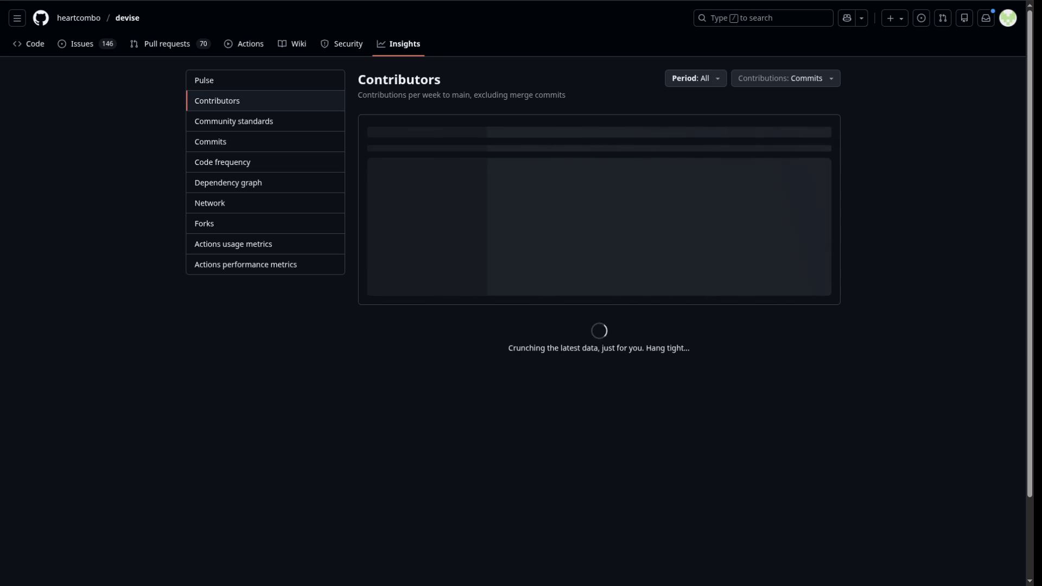
scroll(260, 222, down, 1)
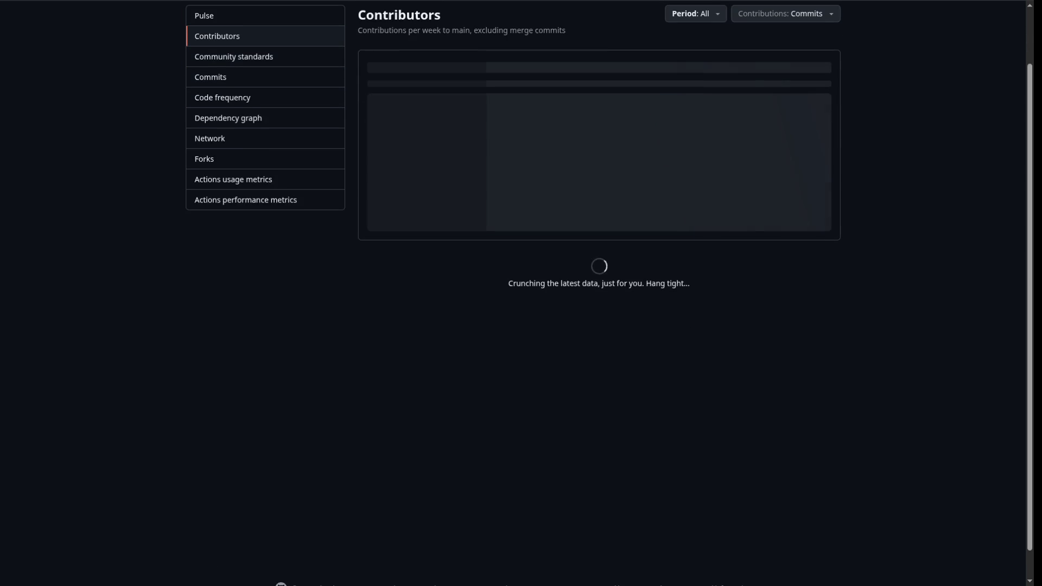
scroll(260, 222, up, 1)
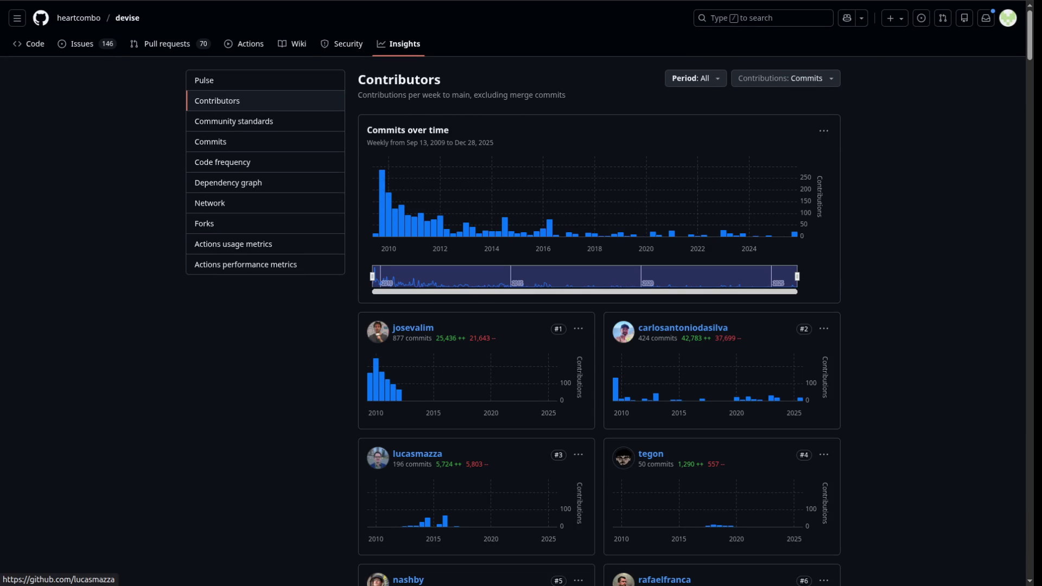
scroll(417, 453, down, 3)
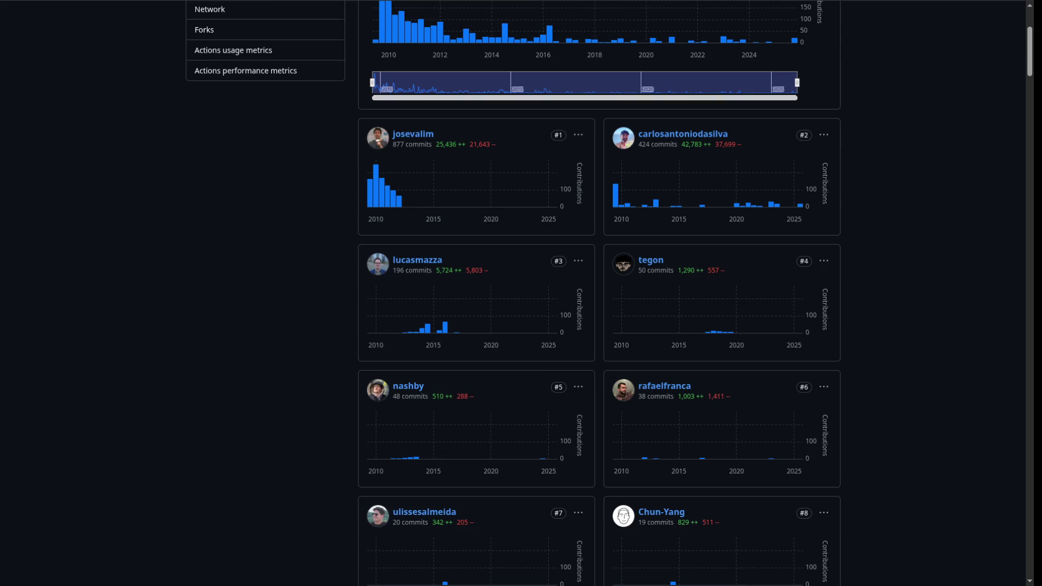
scroll(428, 196, up, 3)
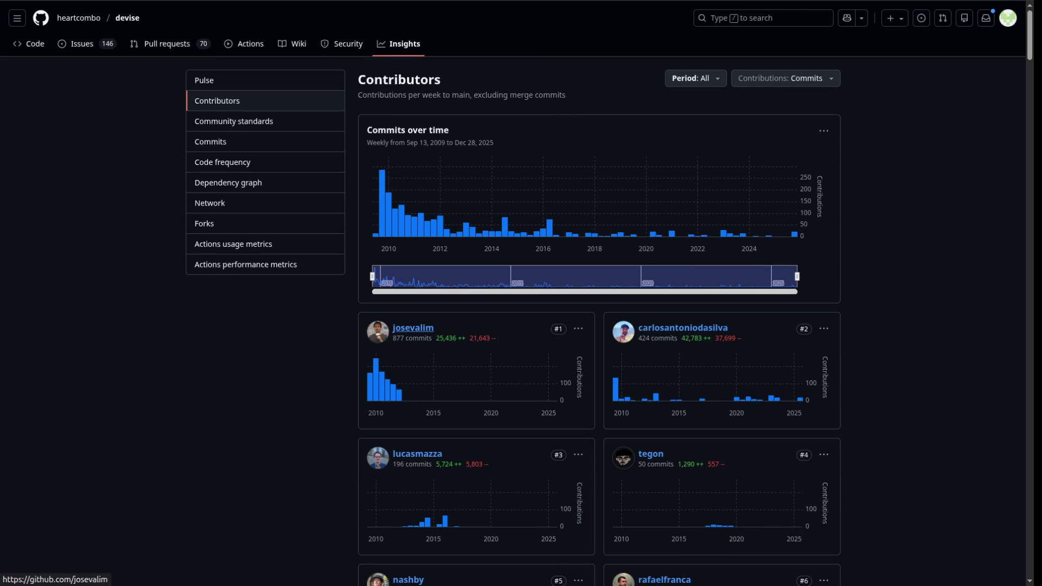
click(413, 327)
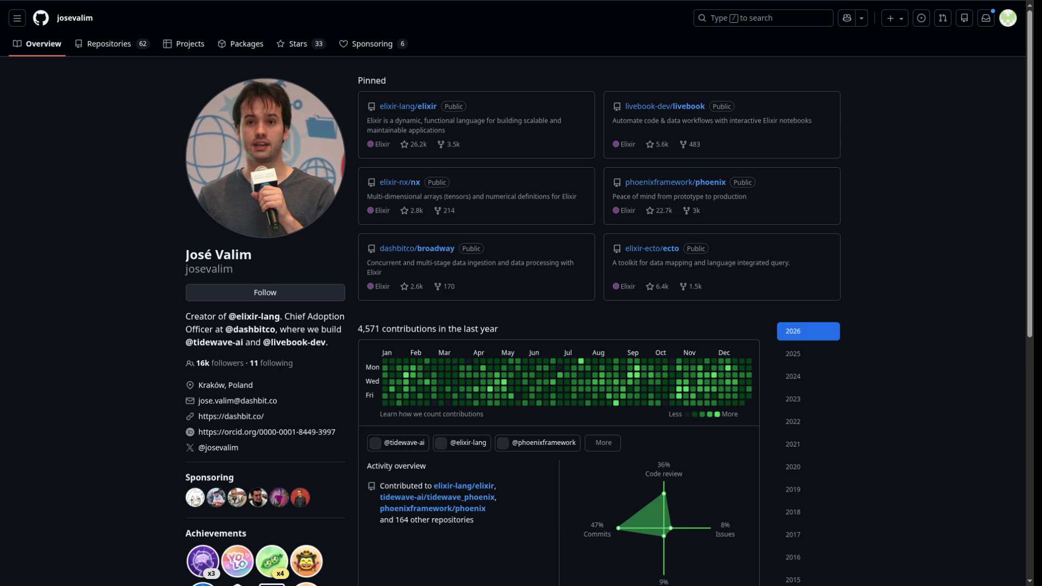
- Go back from the contributor's profile to the devise contributors page
key(alt+Left)
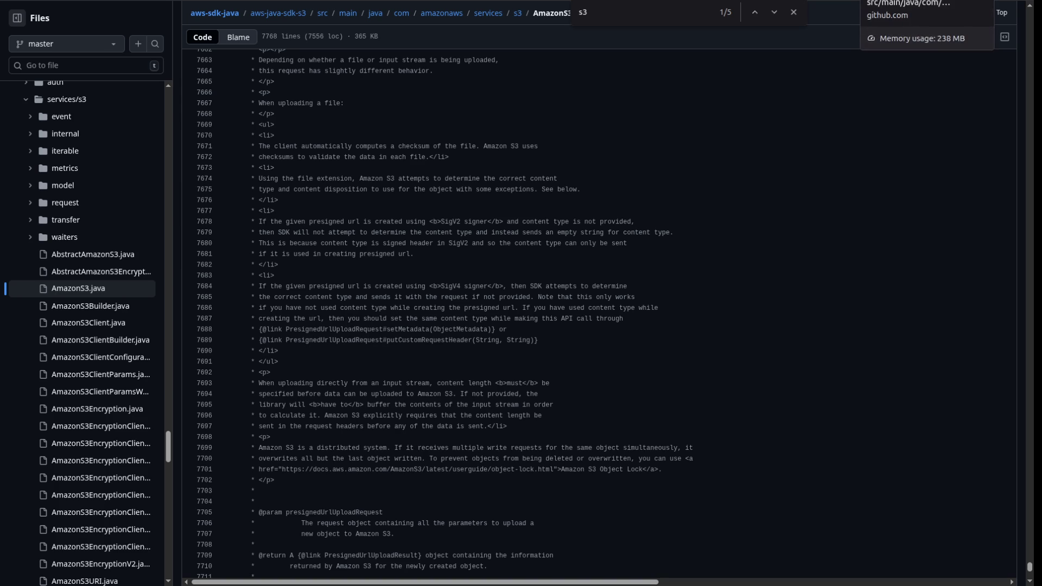
scroll(597, 315, down, 8)
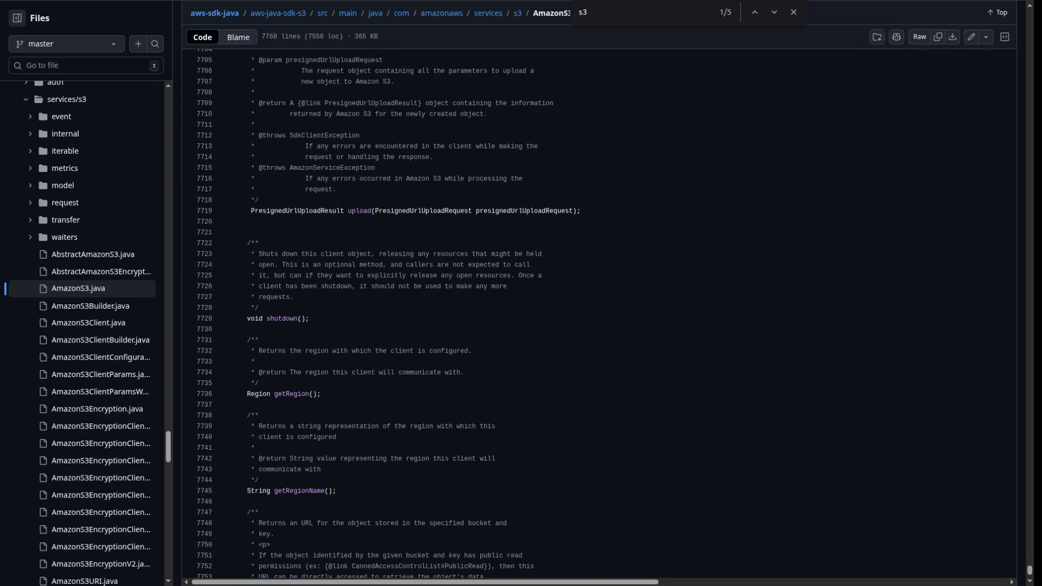
scroll(597, 315, up, 20)
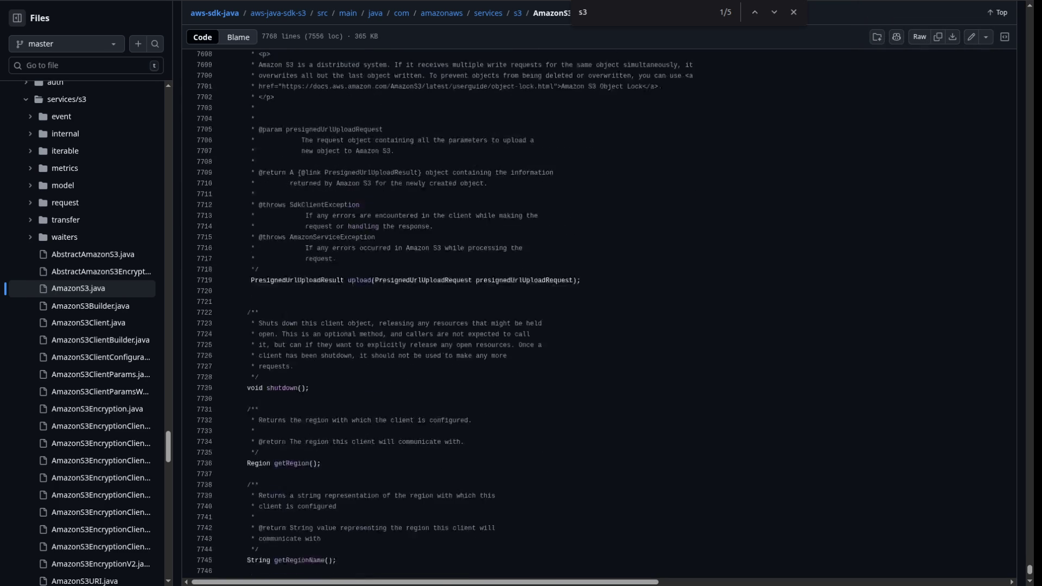
scroll(596, 314, up, 20)
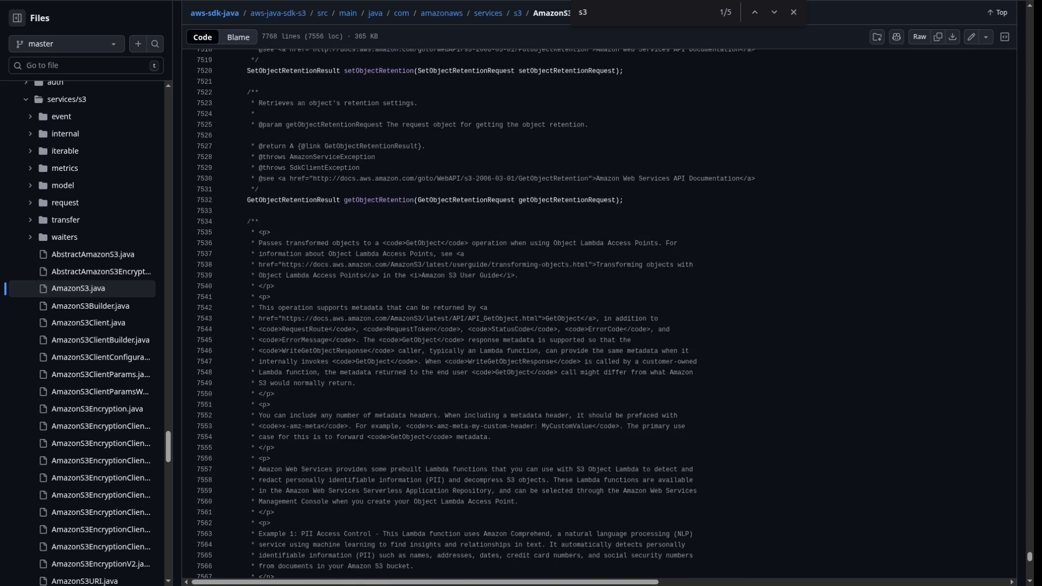
scroll(597, 315, up, 20)
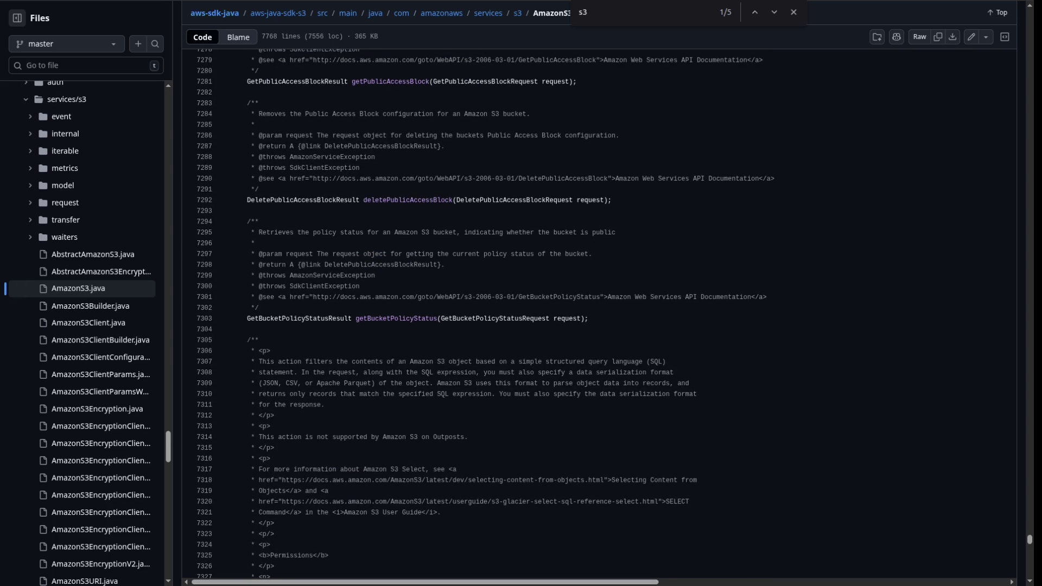
drag(1029, 539, 1029, 574)
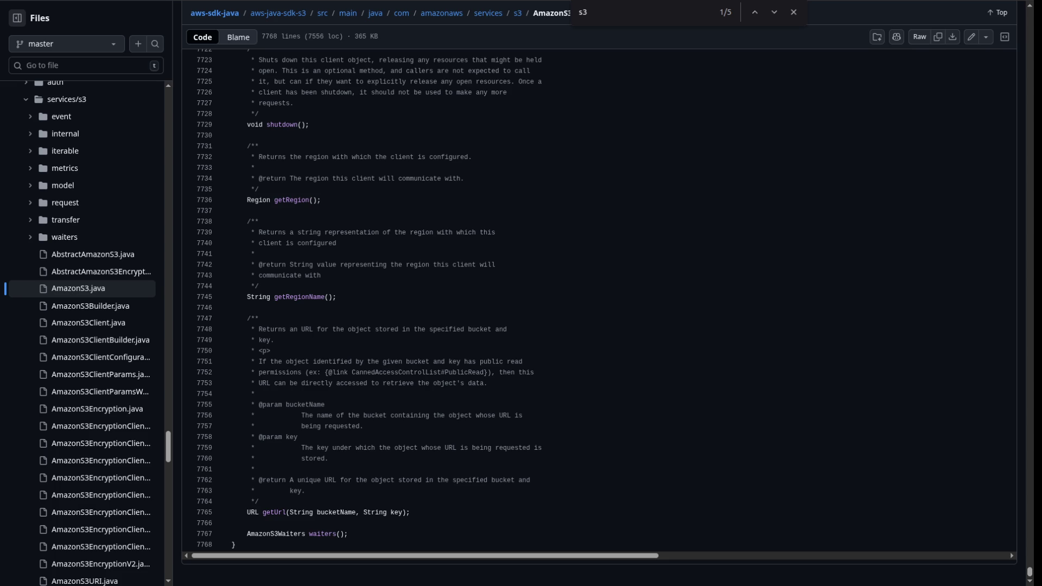
scroll(596, 314, up, 8)
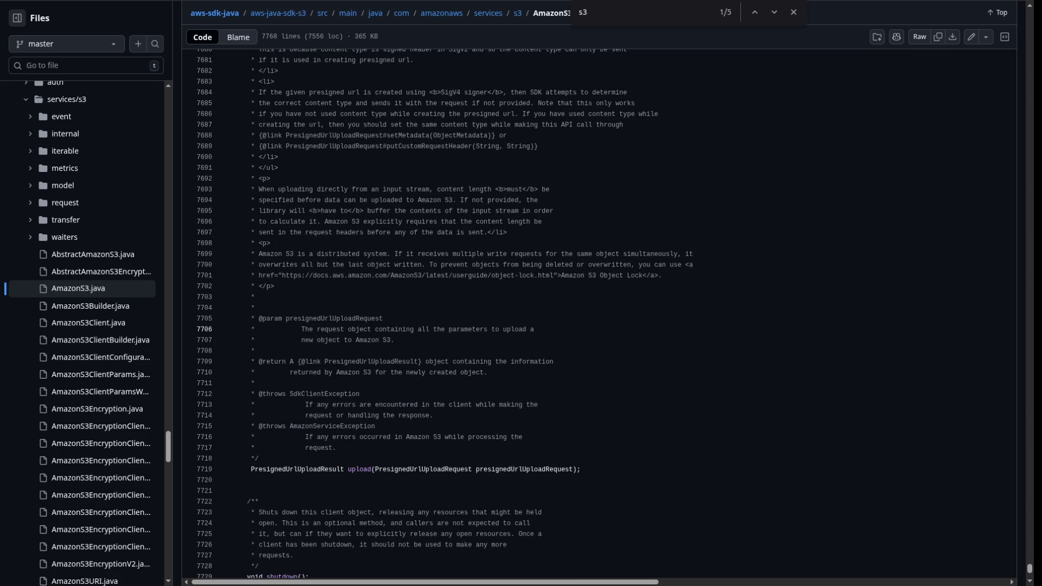
click(88, 322)
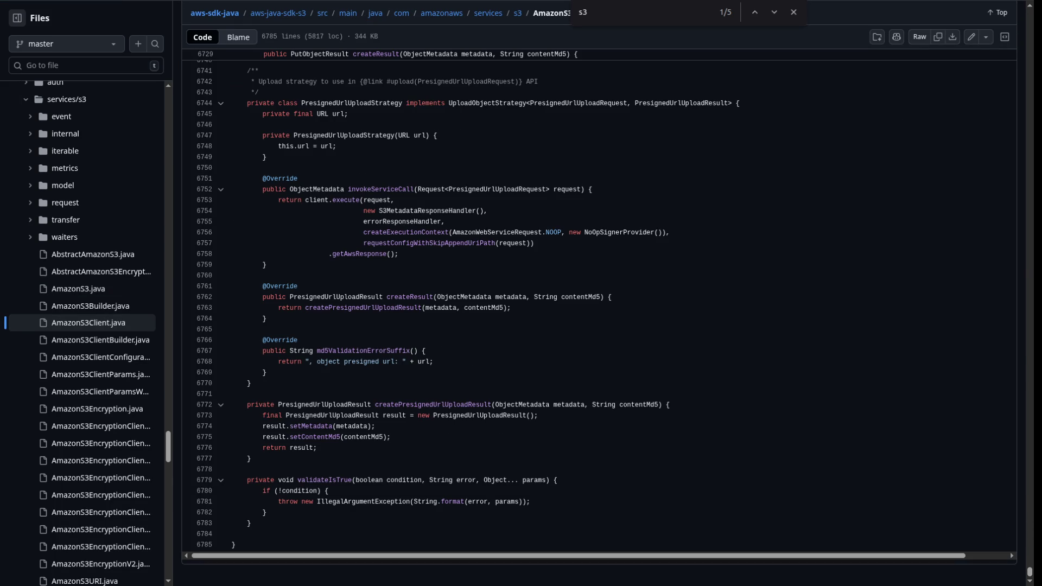
scroll(599, 314, up, 20)
scroll(599, 314, up, 7)
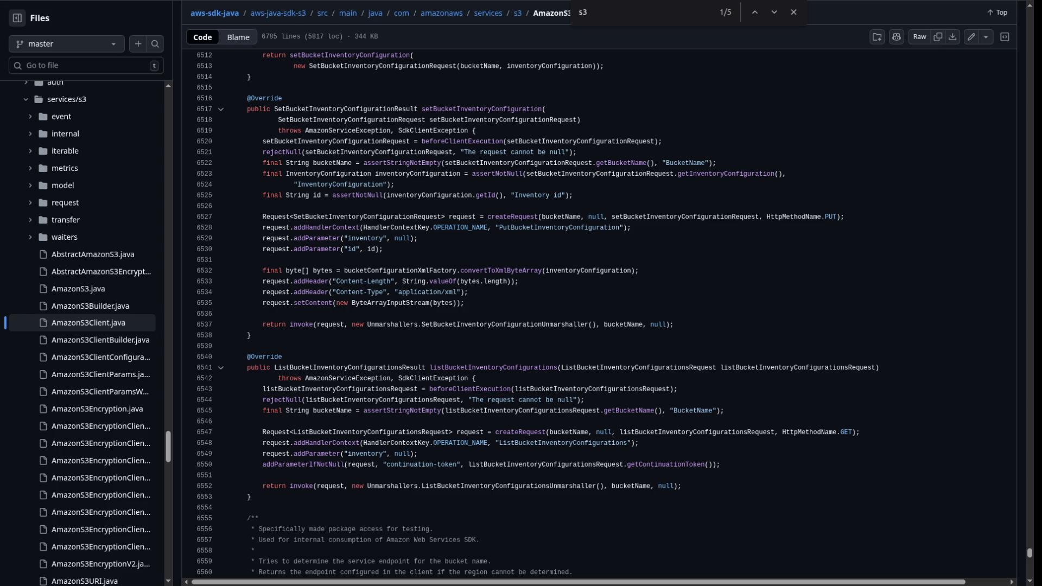
click(78, 289)
scroll(599, 314, down, 20)
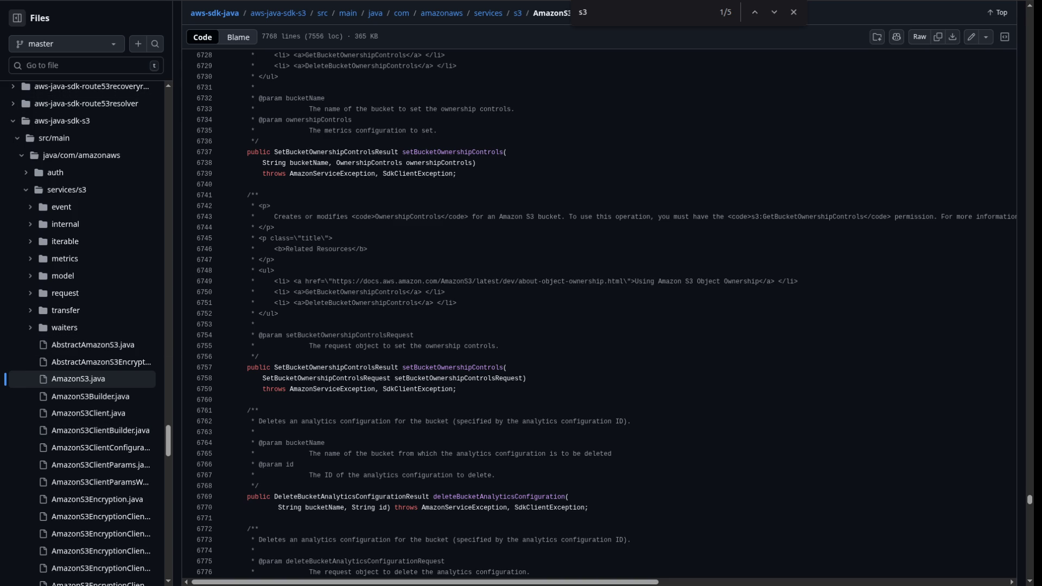
scroll(596, 314, up, 20)
scroll(596, 315, up, 15)
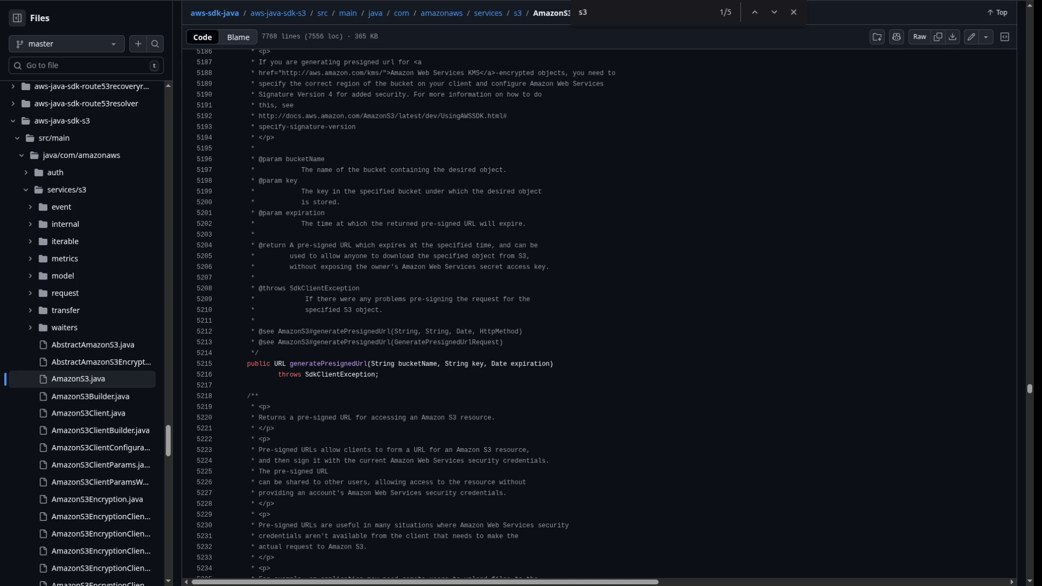
drag(1029, 389, 1029, 405)
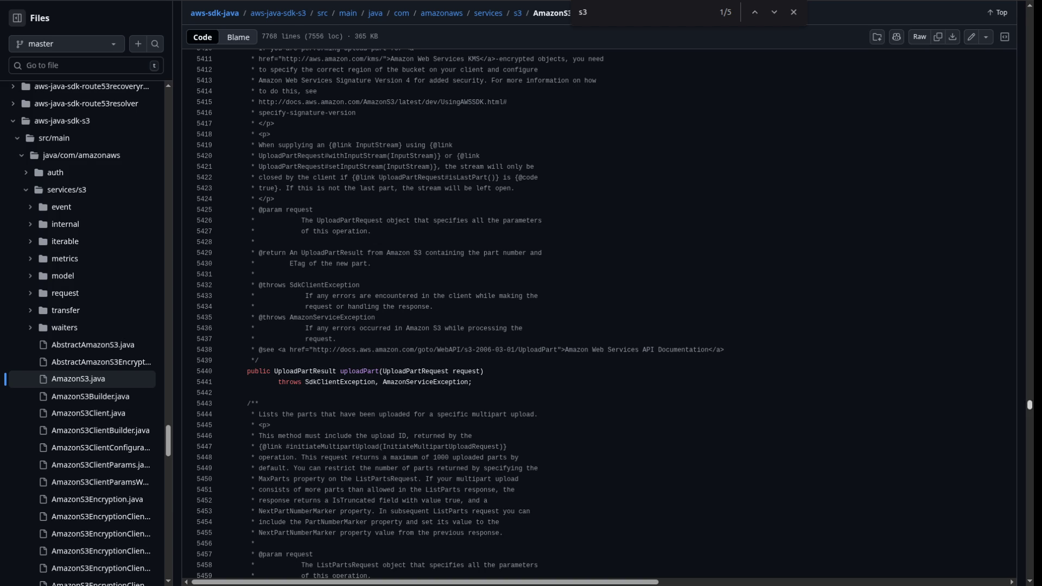
scroll(596, 315, up, 15)
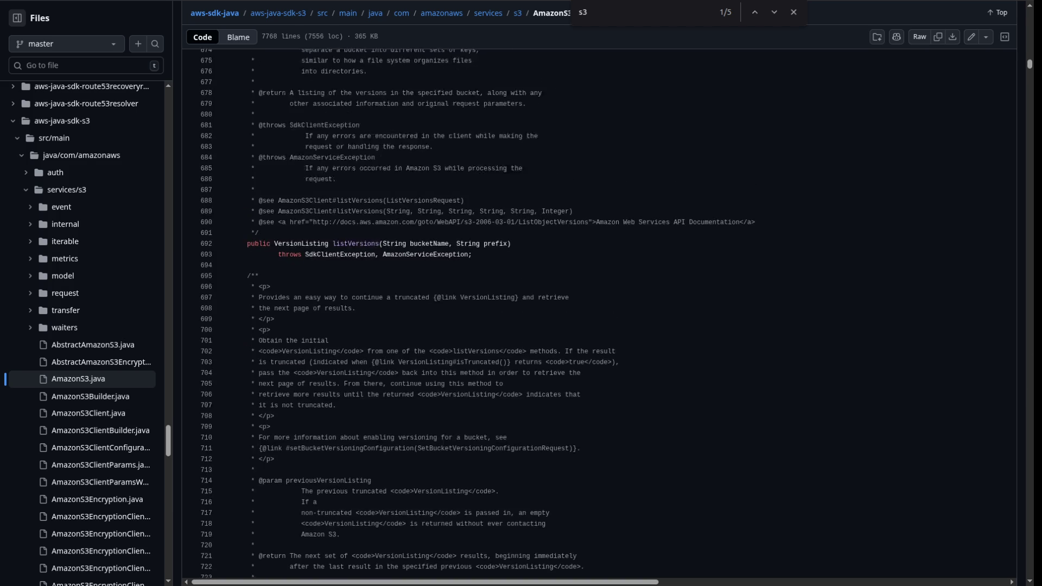
scroll(597, 315, up, 15)
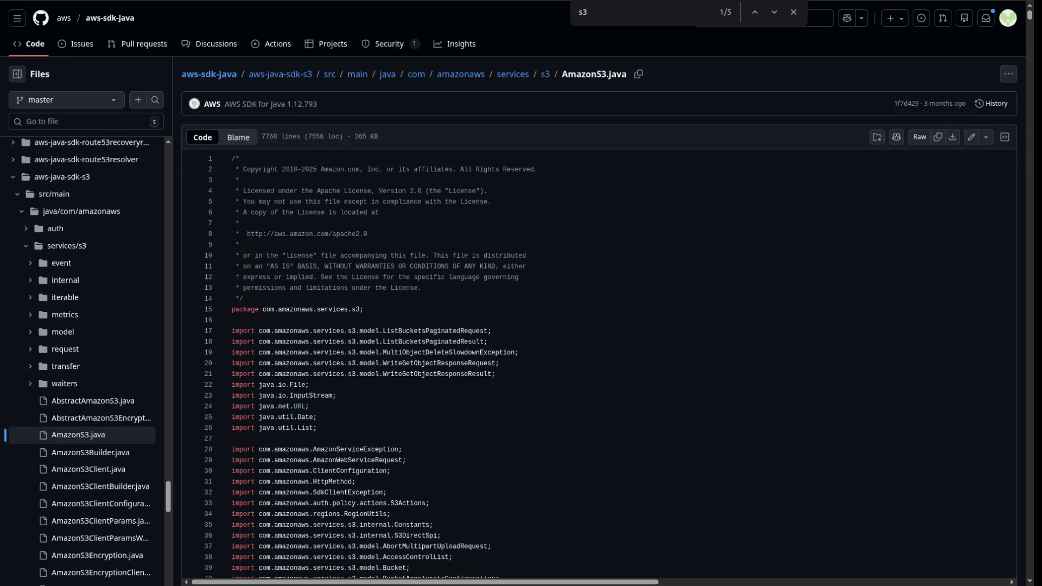
scroll(597, 325, down, 20)
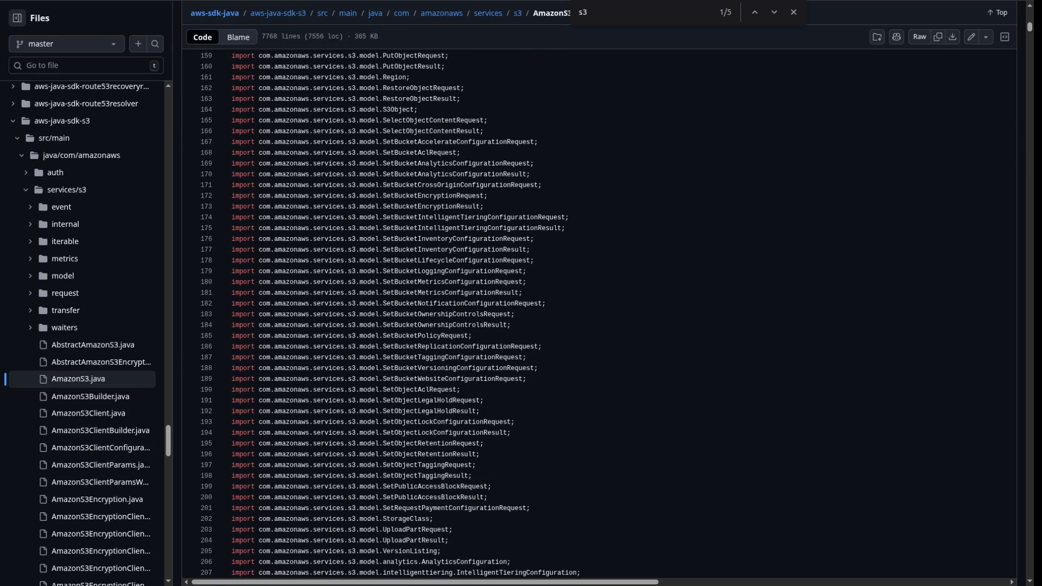
drag(1030, 26, 1029, 234)
scroll(597, 315, down, 20)
drag(1029, 248, 1029, 572)
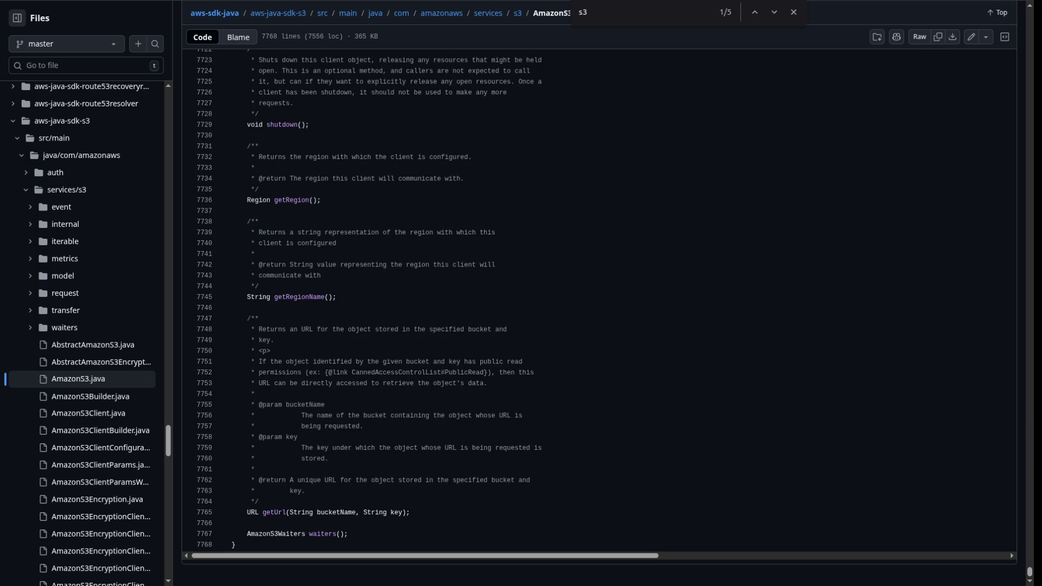
drag(1029, 571, 1029, 478)
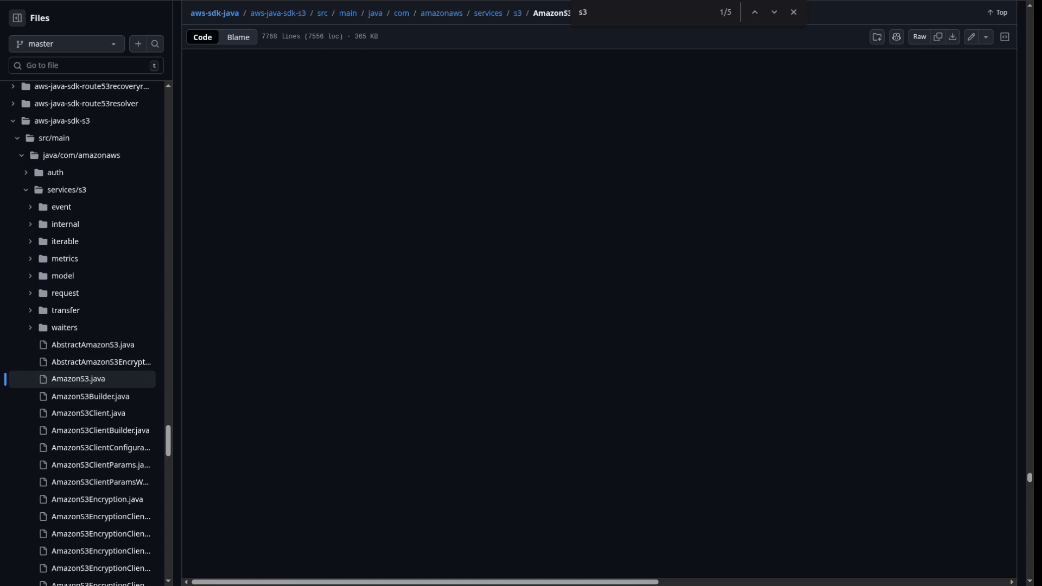